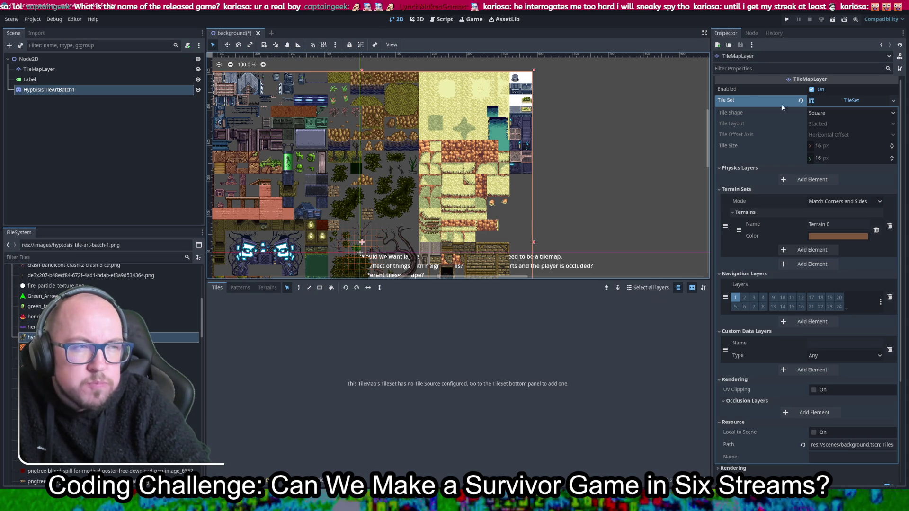
Step: Select the TileMapLayer and collapse then re-expand its TileSet resource to show the TileSet editor
click(49, 71)
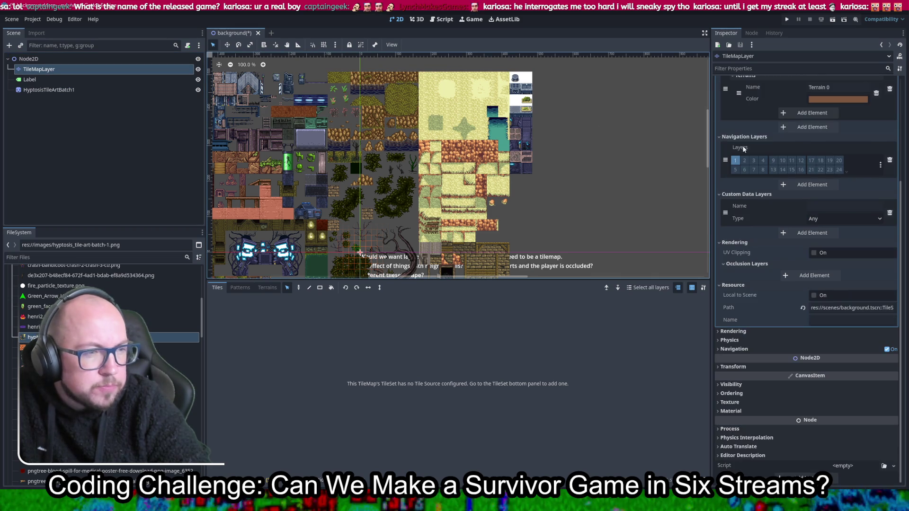
click(856, 102)
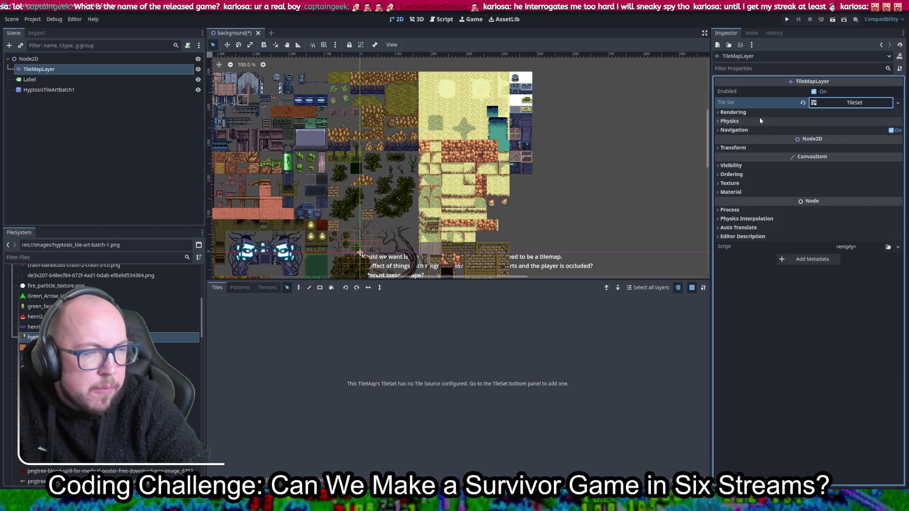
click(733, 112)
click(730, 169)
click(733, 226)
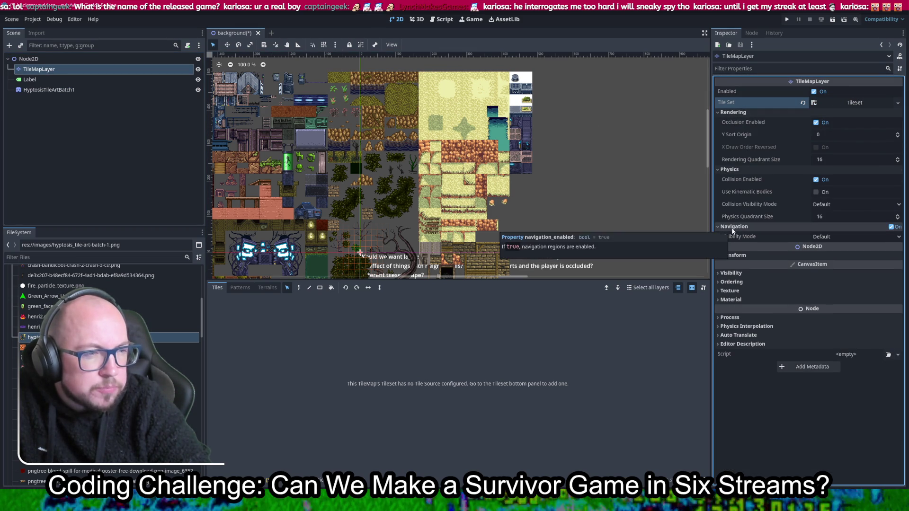
click(858, 102)
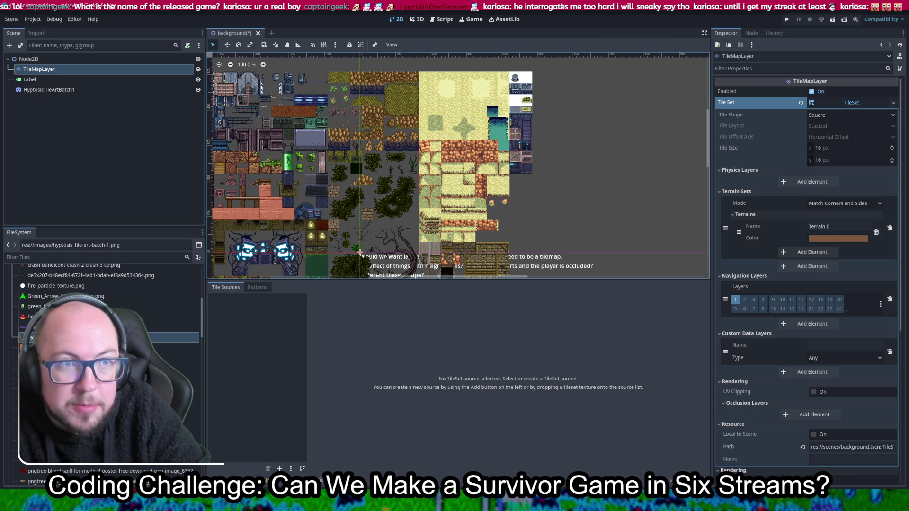
key(super+Down)
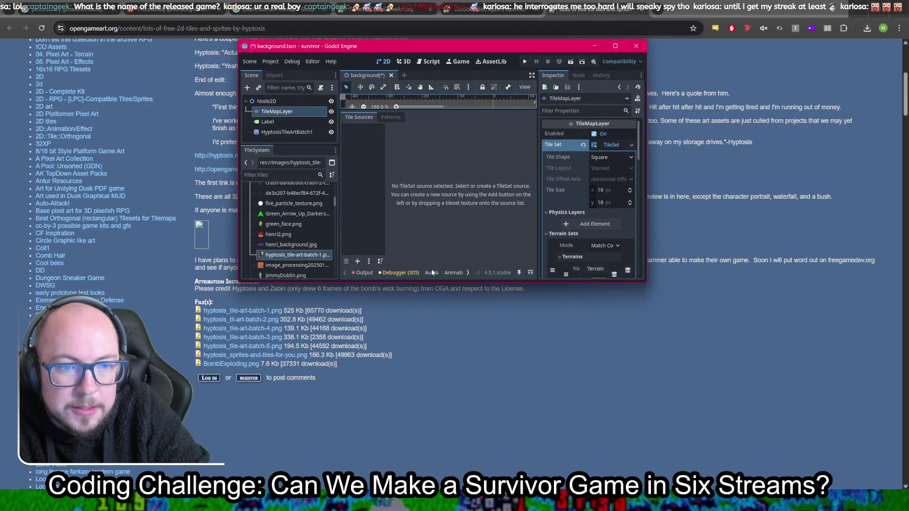
drag(439, 283, 439, 386)
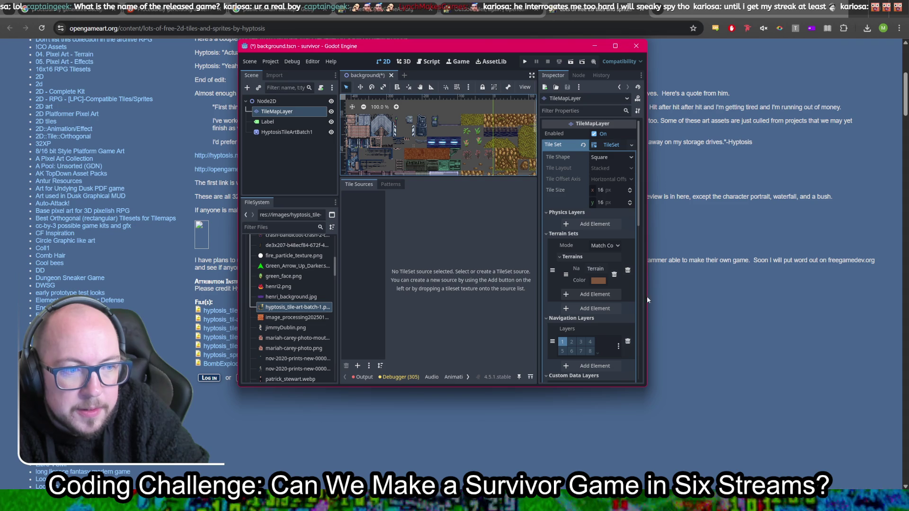
drag(645, 298, 840, 298)
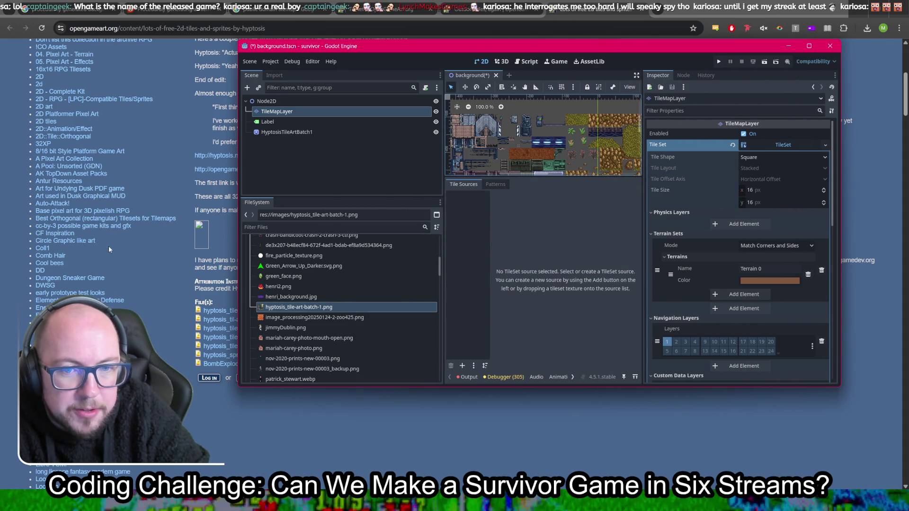
drag(239, 227, 24, 226)
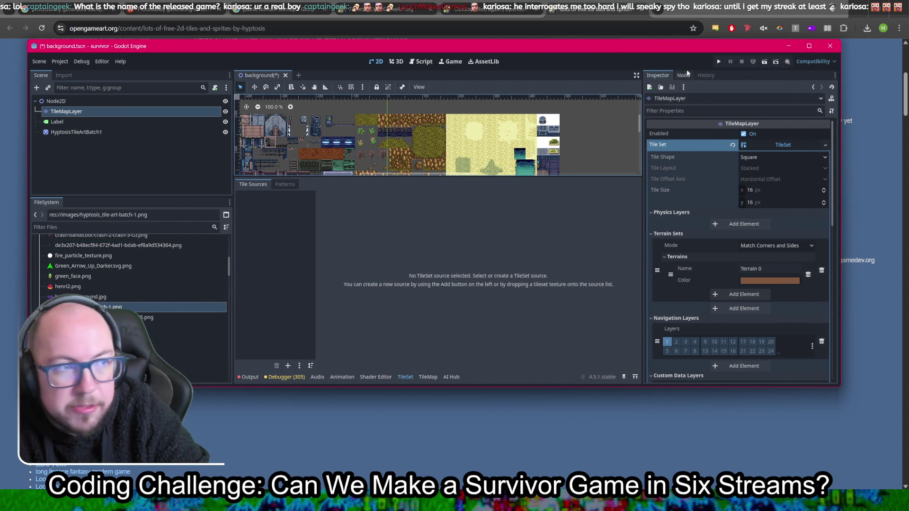
click(804, 48)
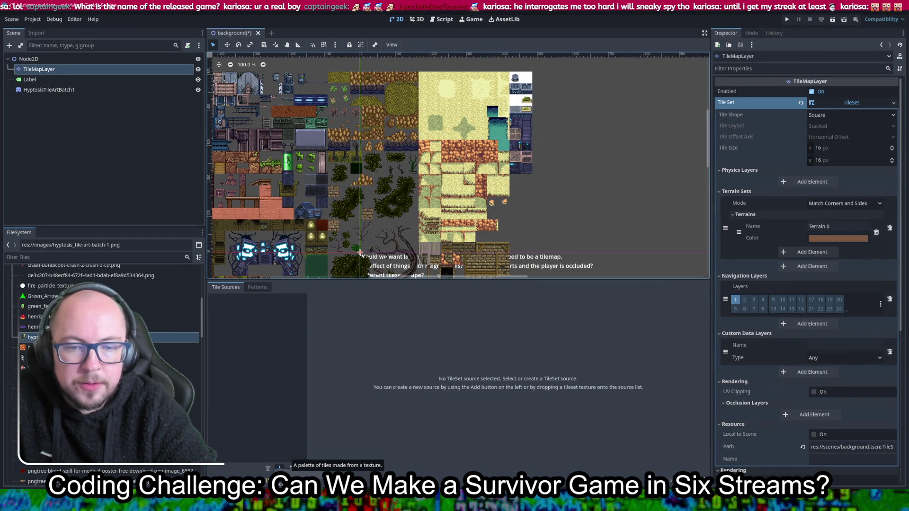
Step: Add hyptosis_tile-art-batch-1.png as an atlas source with auto-created 16×16 tiles, then save
click(286, 464)
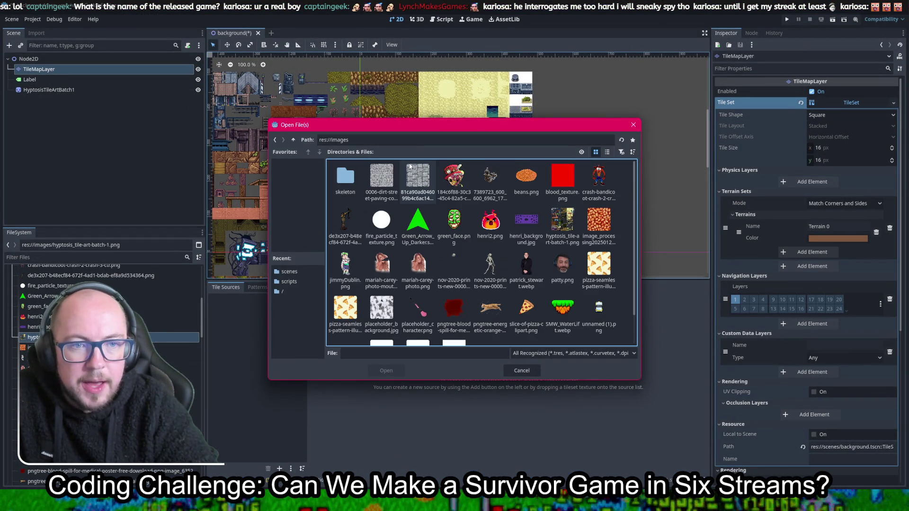
double_click(563, 221)
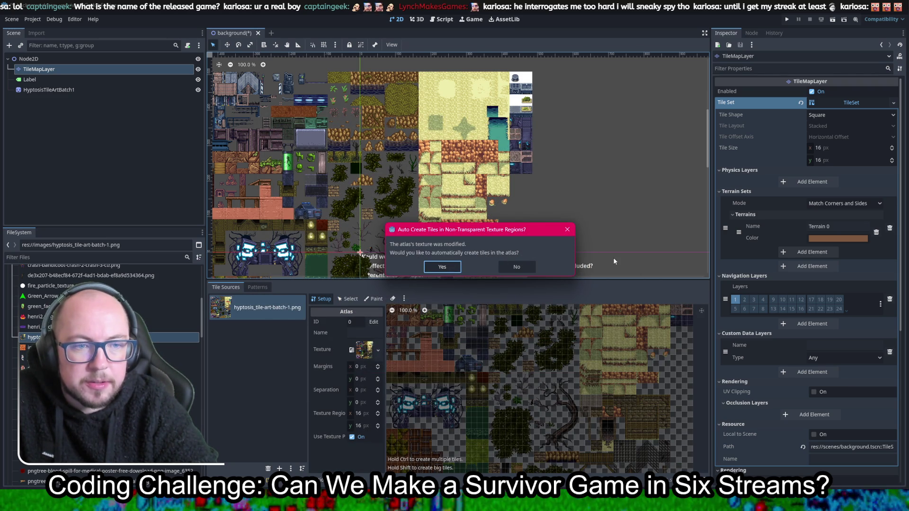
click(440, 267)
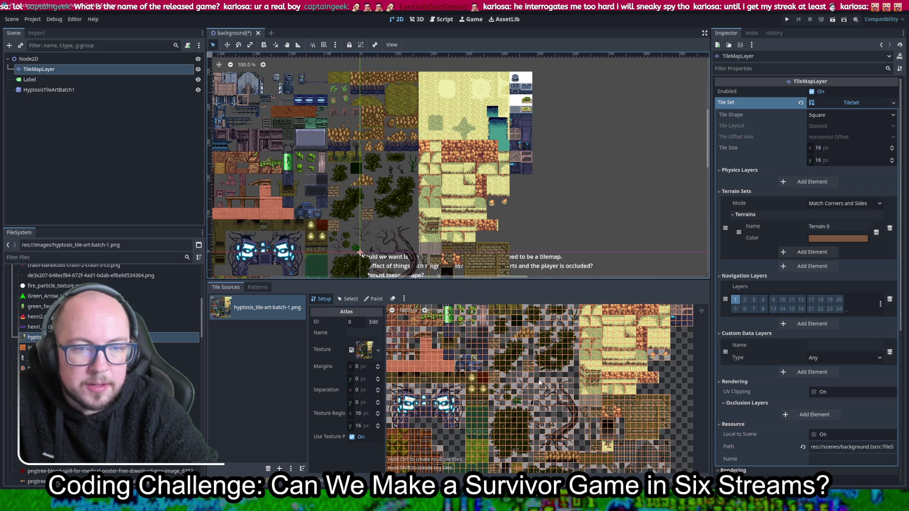
scroll(654, 386, up, 2)
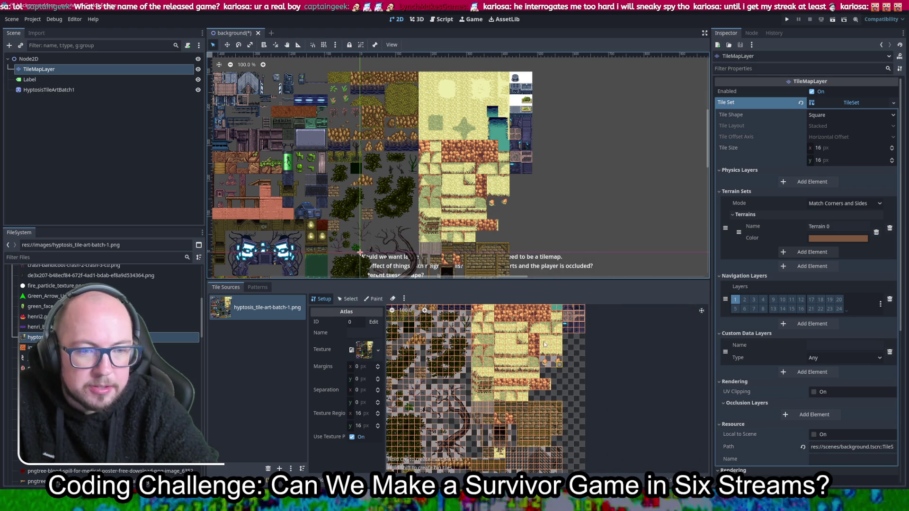
scroll(529, 323, up, 2)
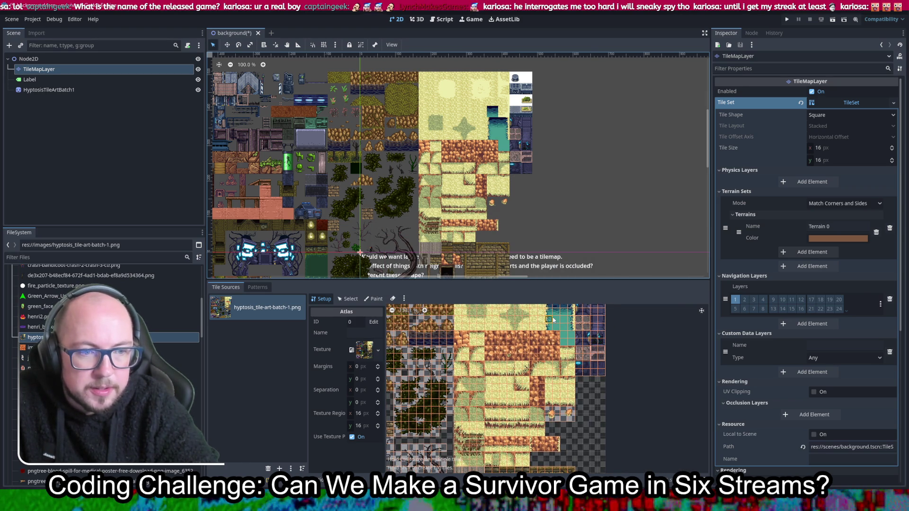
scroll(554, 320, up, 2)
key(ctrl+s)
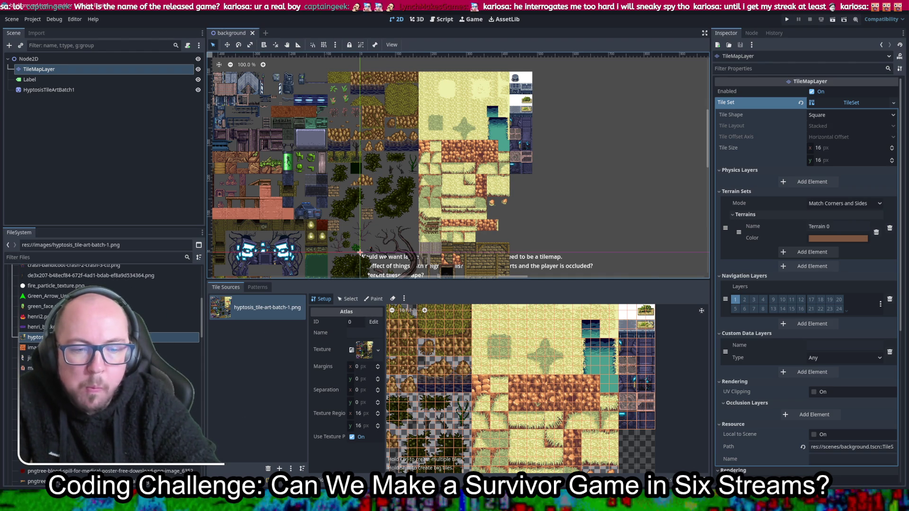
Step: Drag-select a block of sand tiles in the TileMap atlas, choose the Paint tool, then select the HyptosisTileArtBatch1 sprite
click(360, 253)
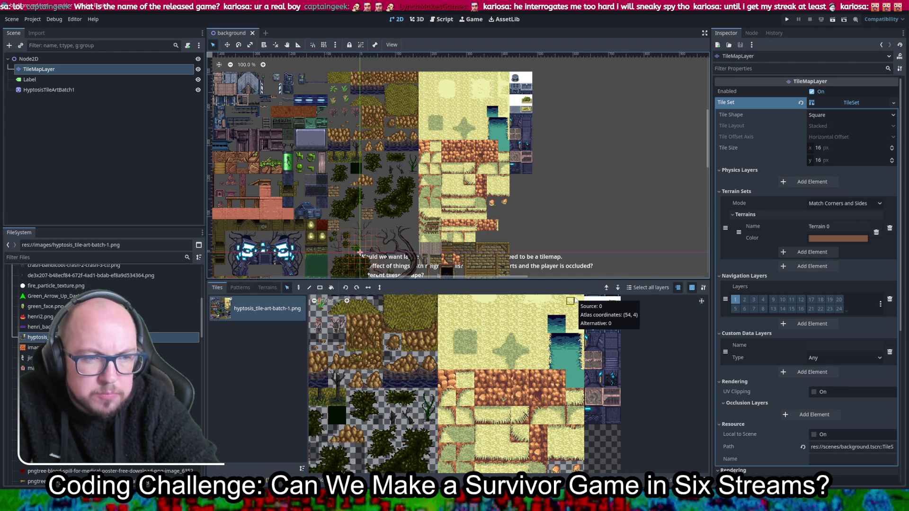
scroll(574, 303, up, 4)
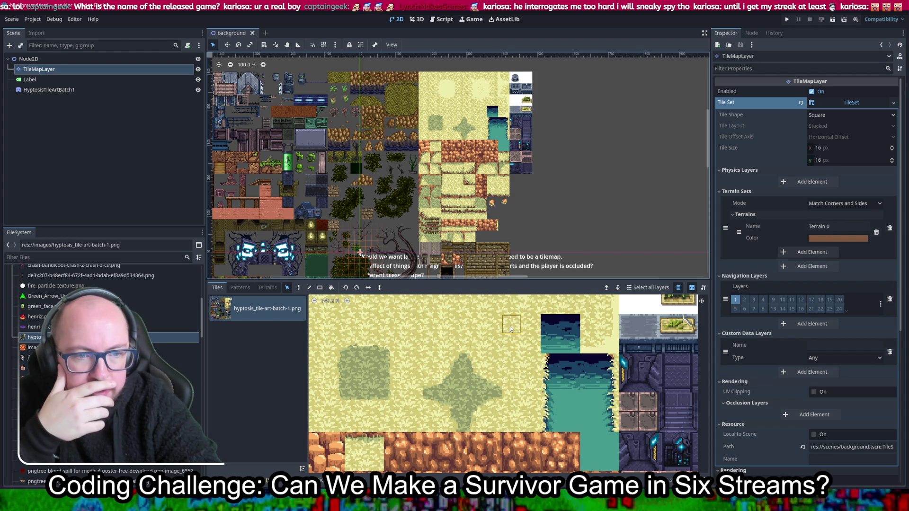
scroll(496, 324, down, 4)
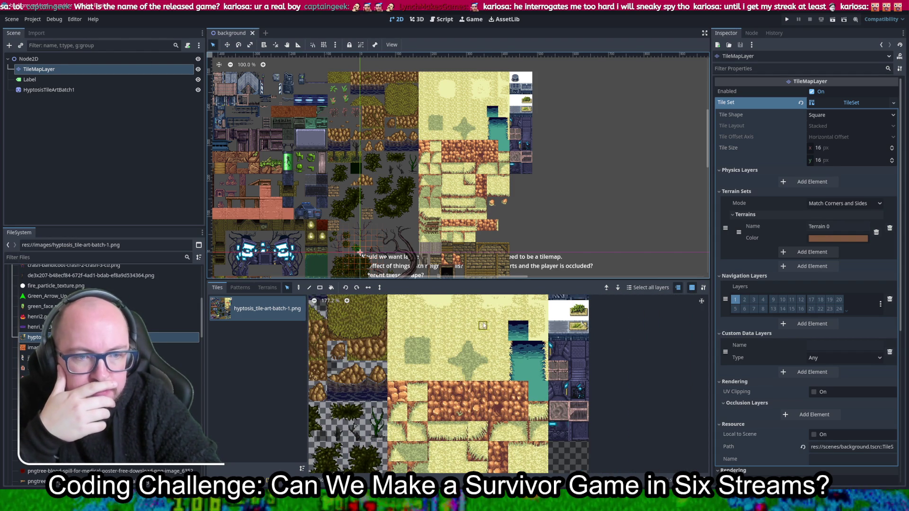
drag(484, 321, 388, 296)
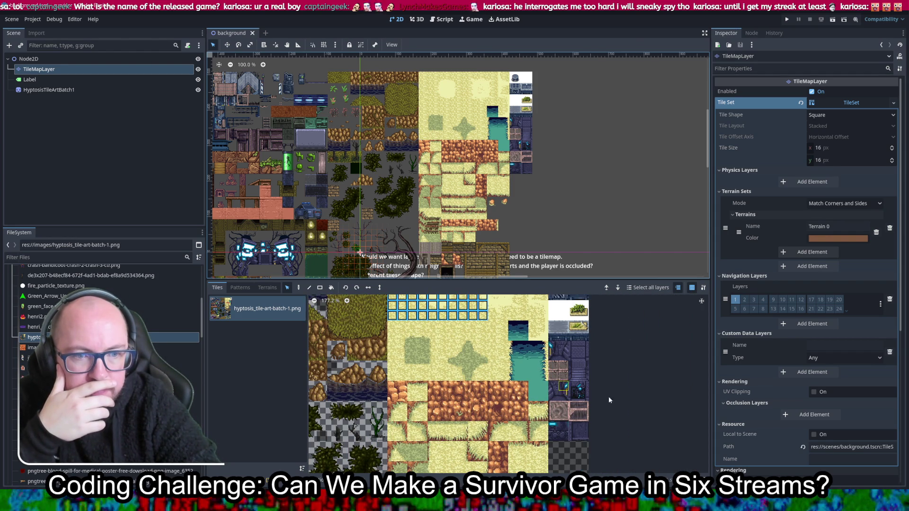
scroll(474, 341, up, 2)
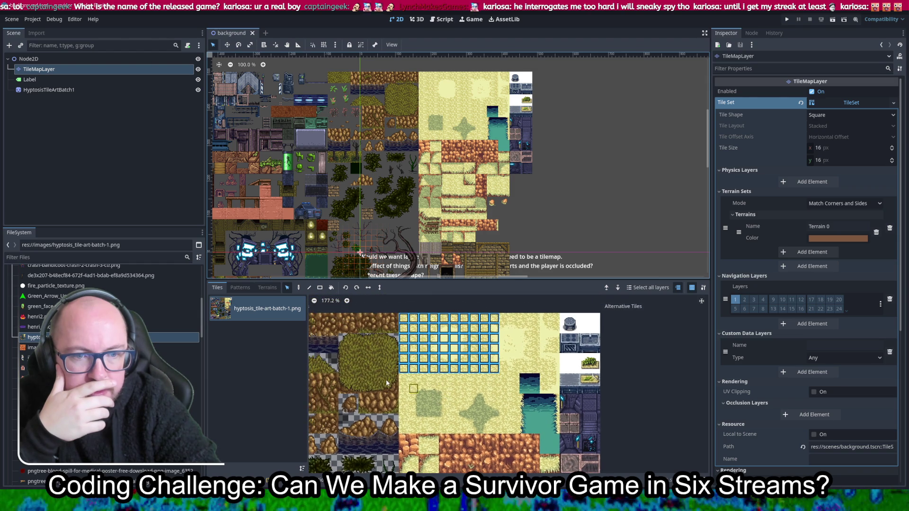
click(298, 287)
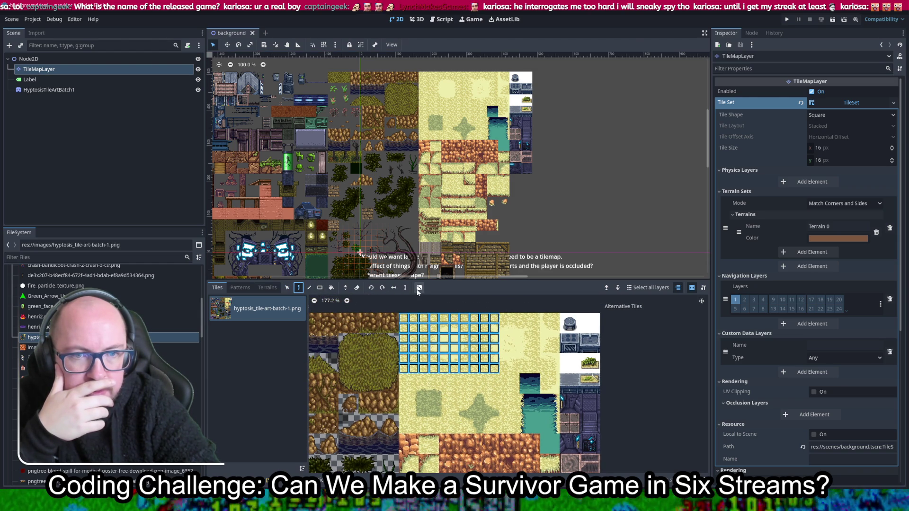
click(97, 89)
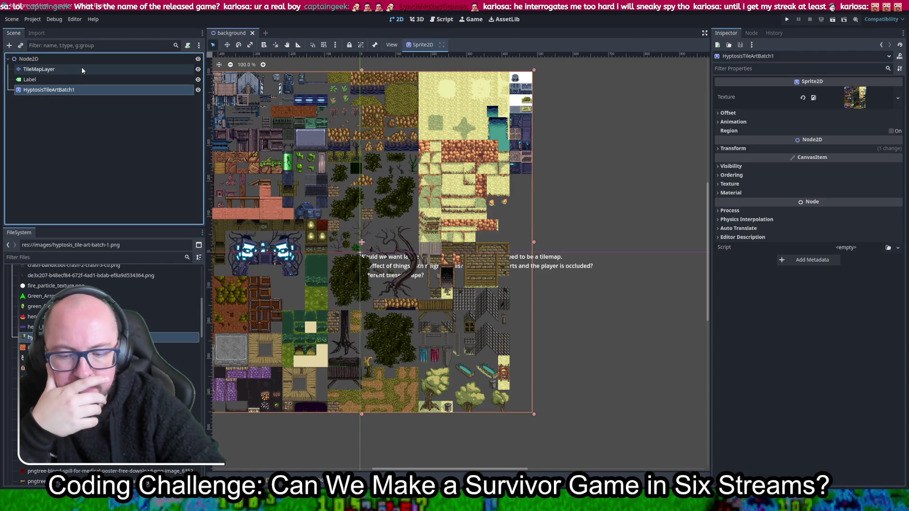
Step: Delete the HyptosisTileArtBatch1 sprite node and reselect the TileMapLayer
key(Delete)
key(Return)
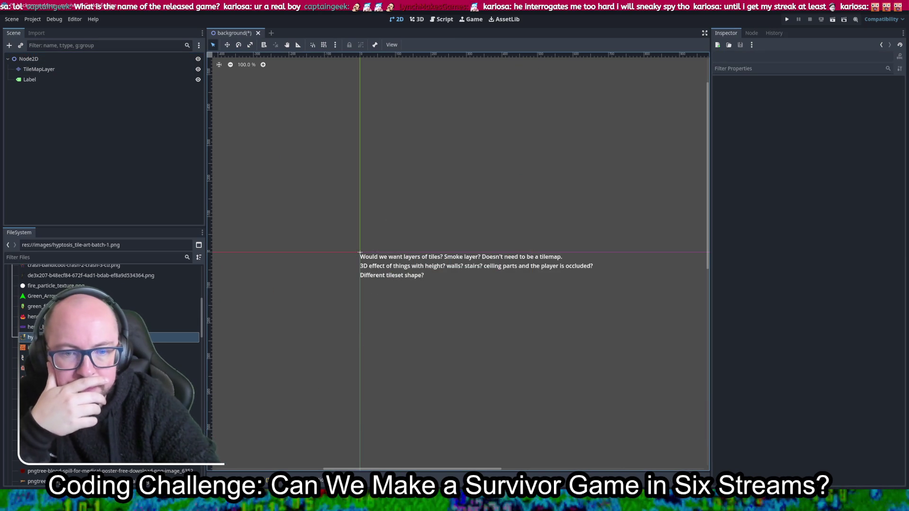
click(91, 69)
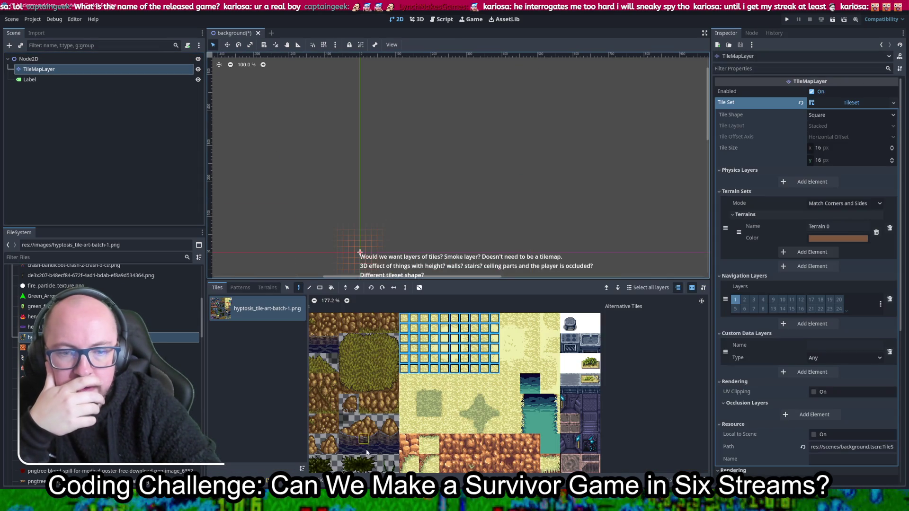
Step: Pick a single sand tile and paint a staircase-shaped sand patch plus a lone tile
click(425, 328)
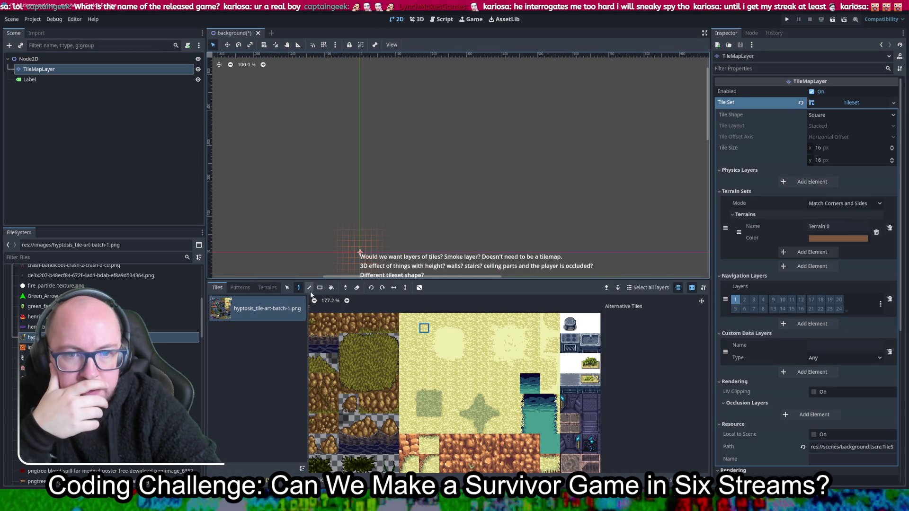
scroll(414, 162, up, 4)
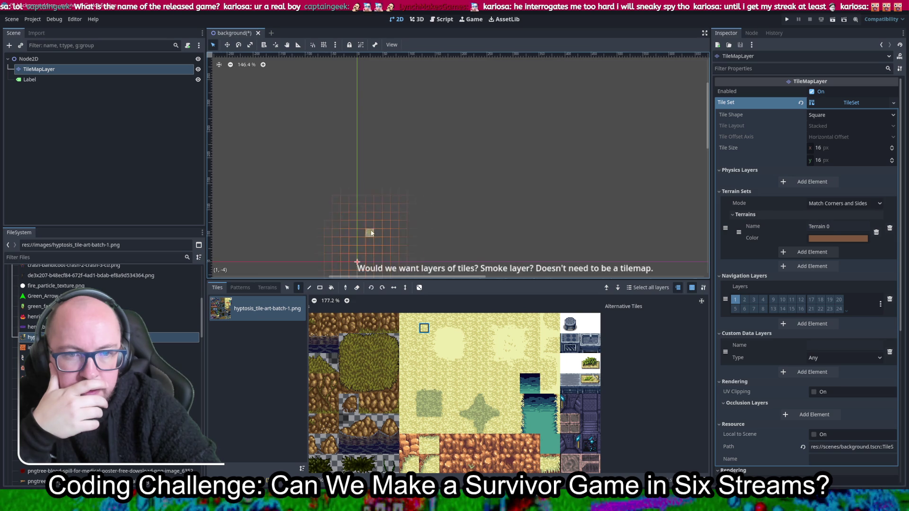
scroll(414, 162, up, 7)
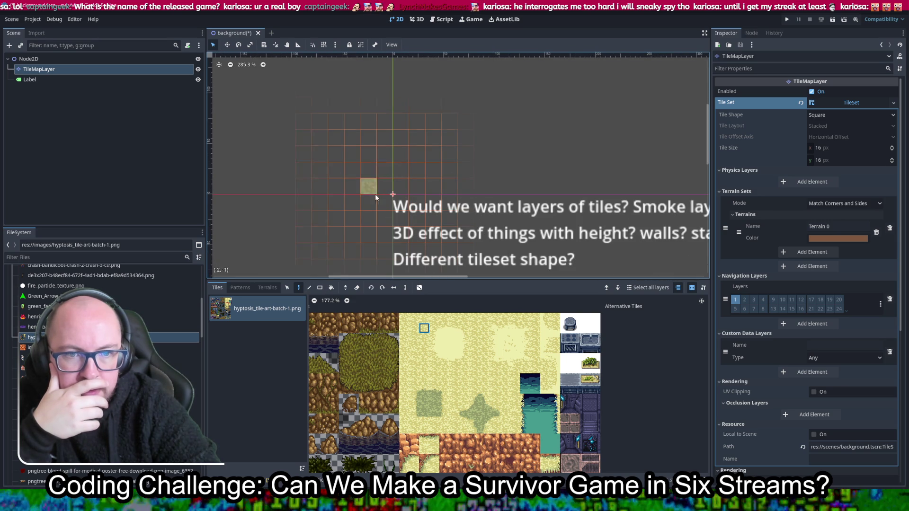
click(368, 170)
click(401, 186)
mouse_move(433, 137)
mouse_down()
mouse_move(390, 184)
mouse_move(417, 138)
mouse_move(337, 203)
mouse_move(384, 118)
mouse_up()
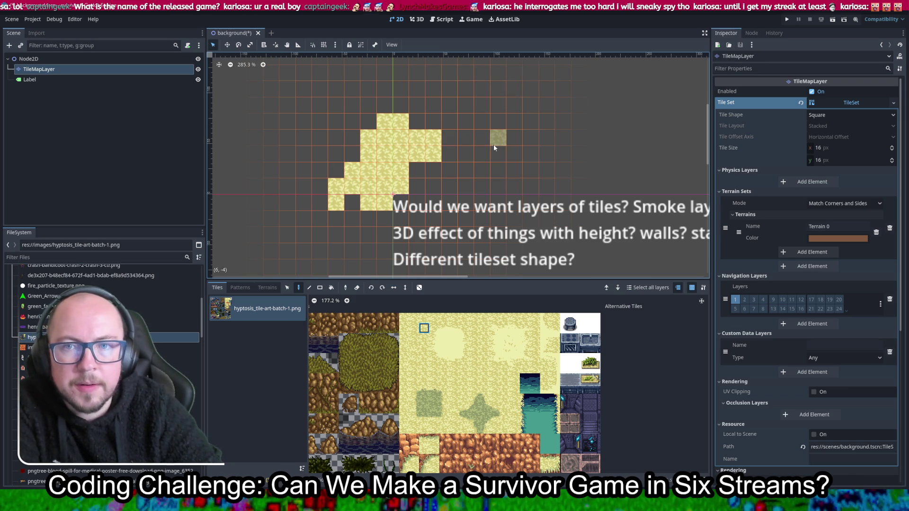
click(391, 44)
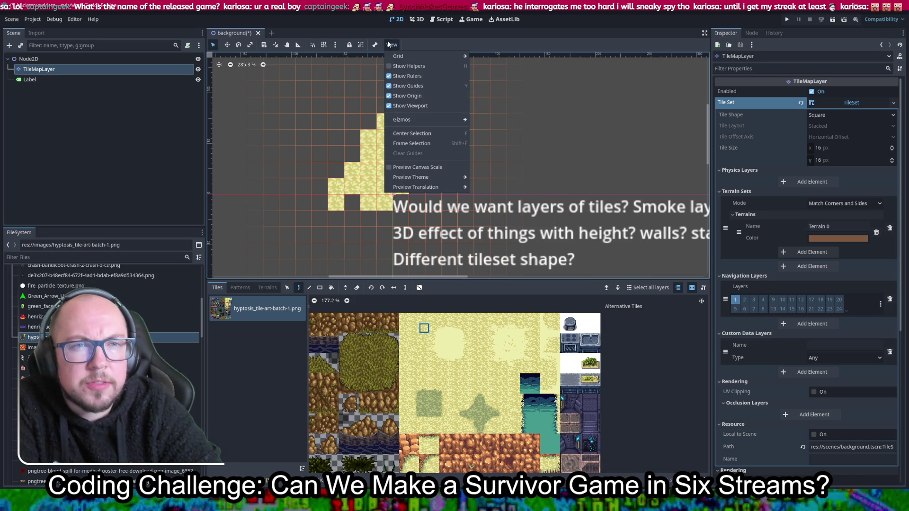
mouse_move(402, 56)
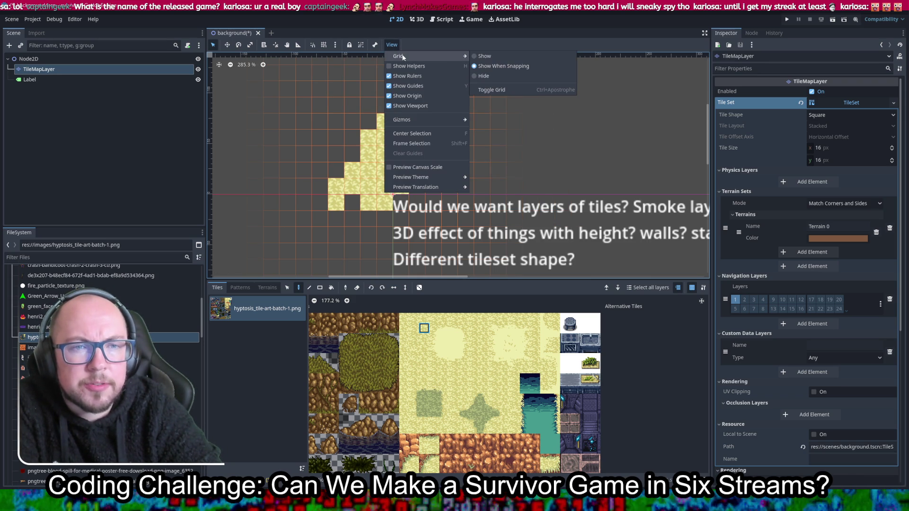
click(493, 76)
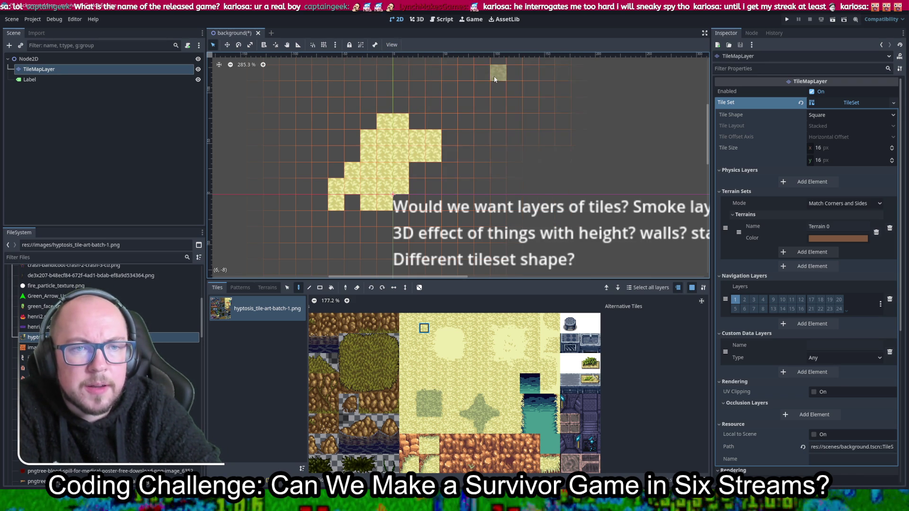
click(398, 44)
mouse_move(427, 57)
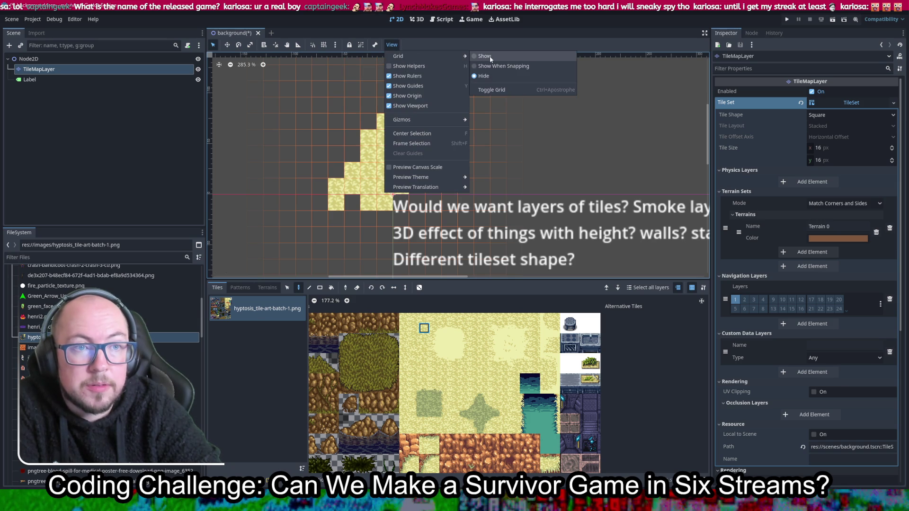
click(490, 58)
click(396, 44)
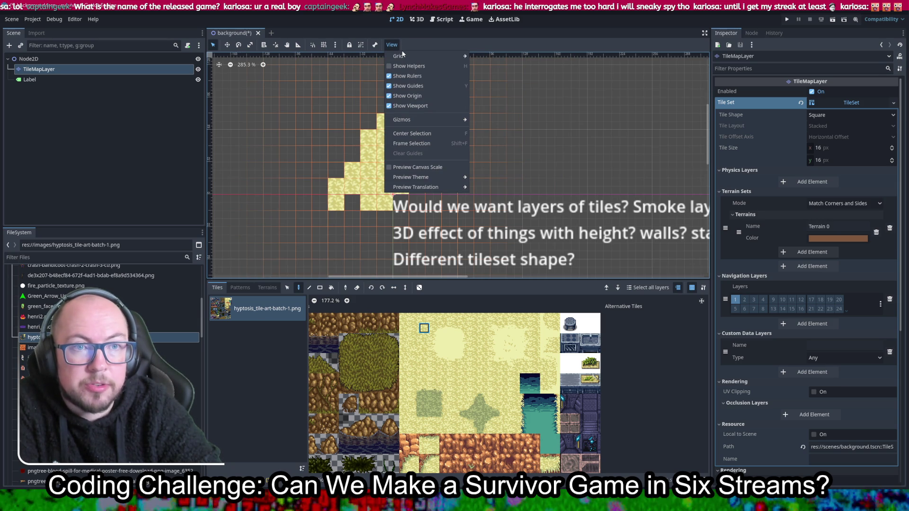
click(427, 32)
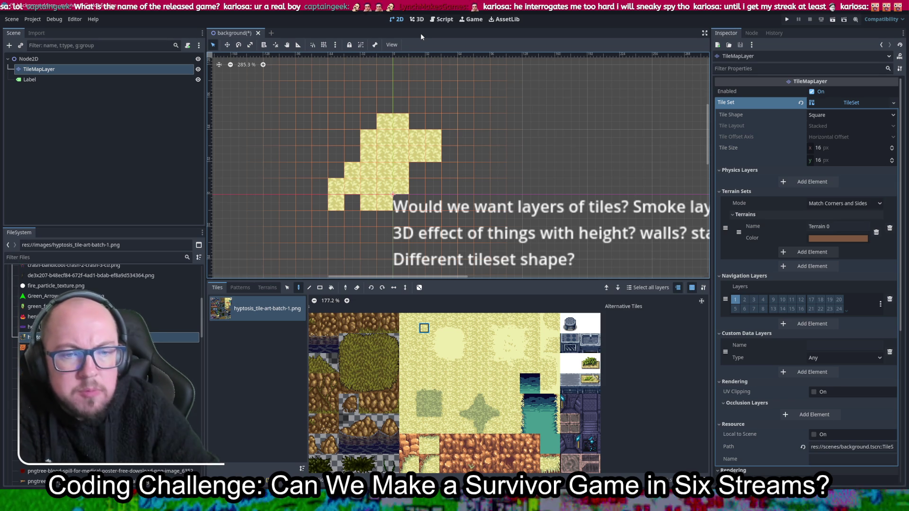
Step: Change the TileSet tile size to 32×32 px and bring up the TileSet atlas setup
scroll(505, 315, up, 3)
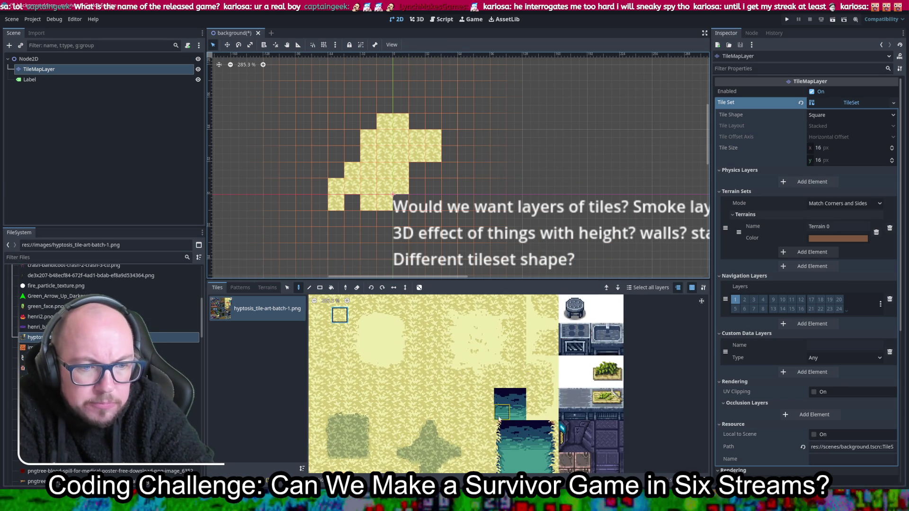
scroll(504, 315, down, 1)
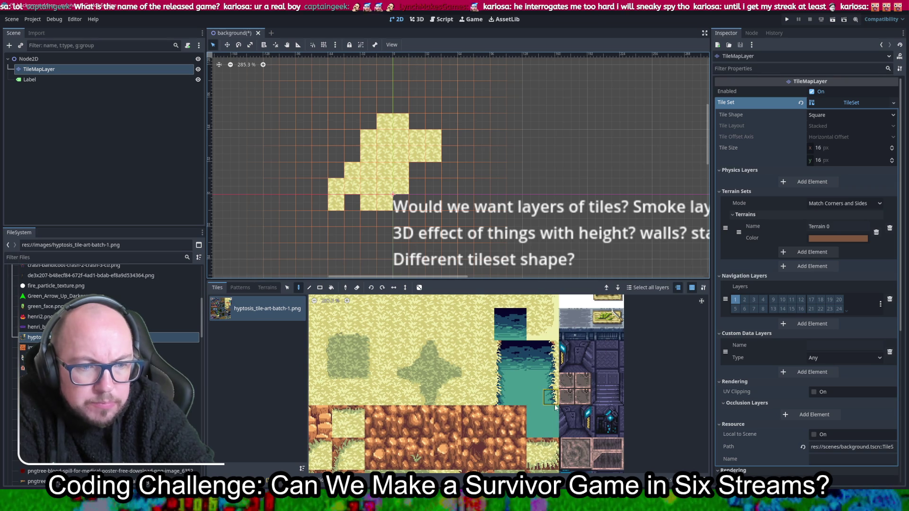
scroll(556, 411, down, 1)
drag(564, 429, 474, 341)
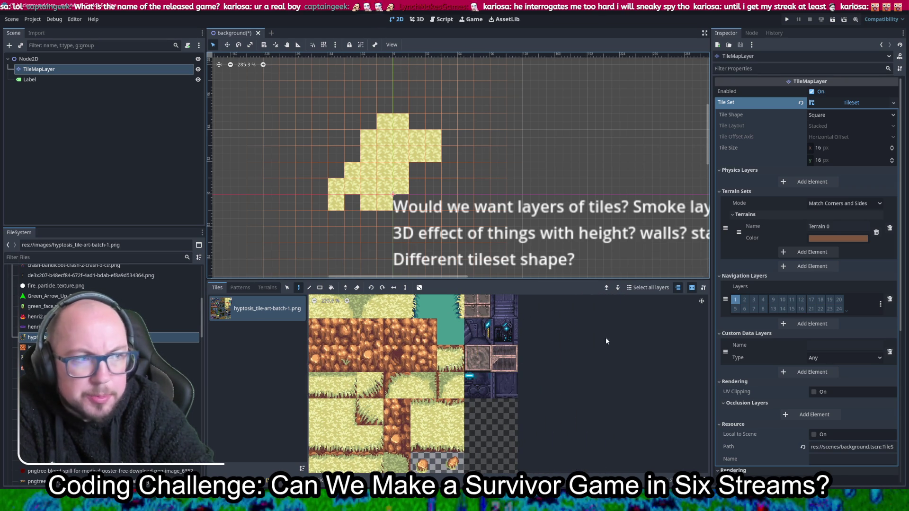
click(851, 148)
text(32)
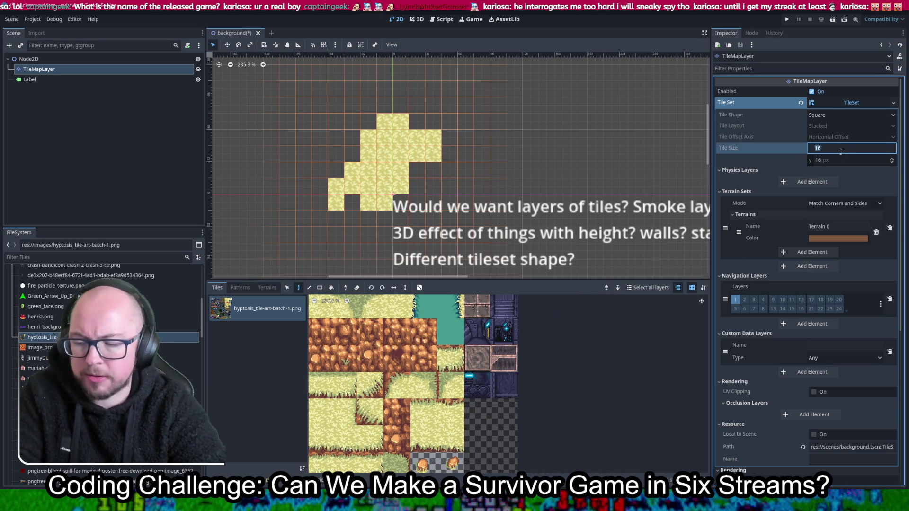
key(Tab)
text(32)
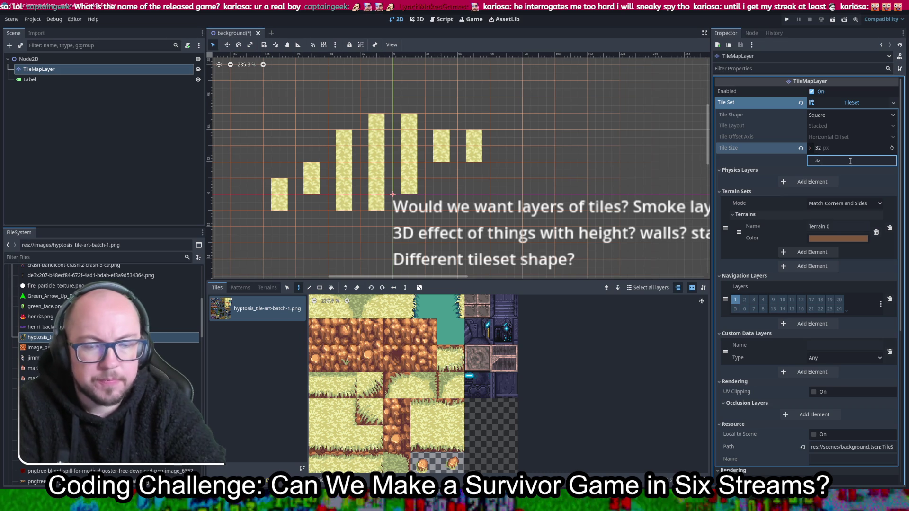
key(Return)
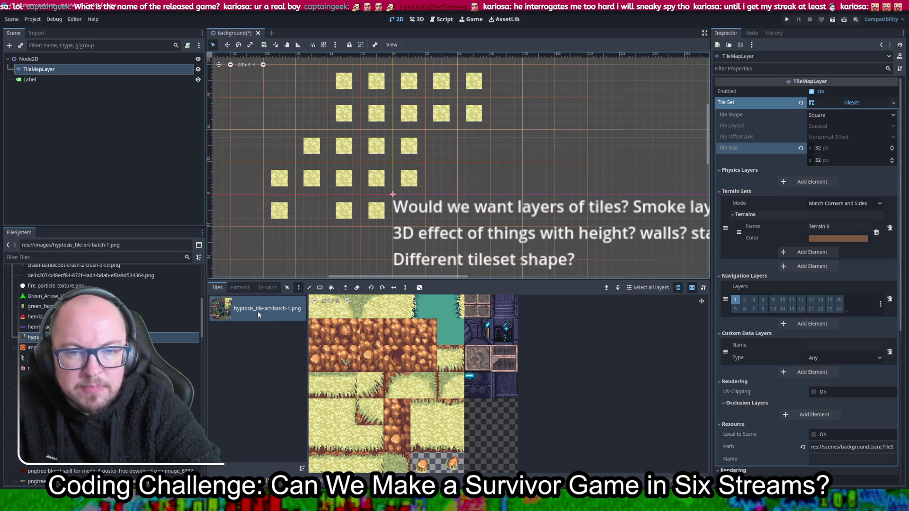
click(222, 495)
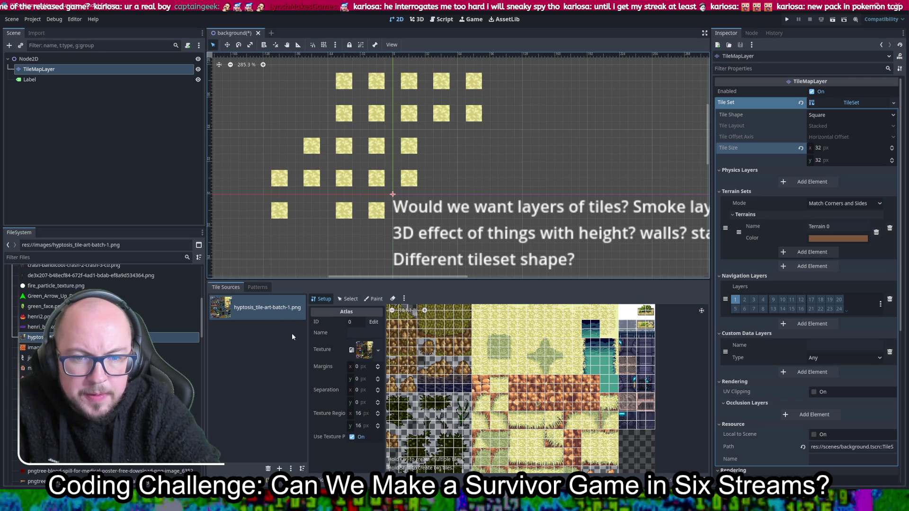
Step: Set the atlas texture region size to 32×32 px, save the scene, and return to TileMap painting
scroll(547, 400, down, 2)
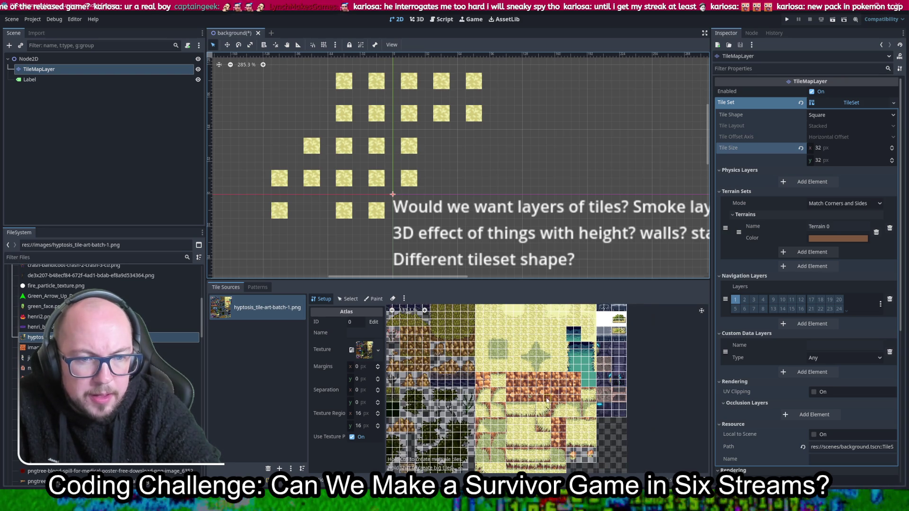
scroll(388, 411, down, 5)
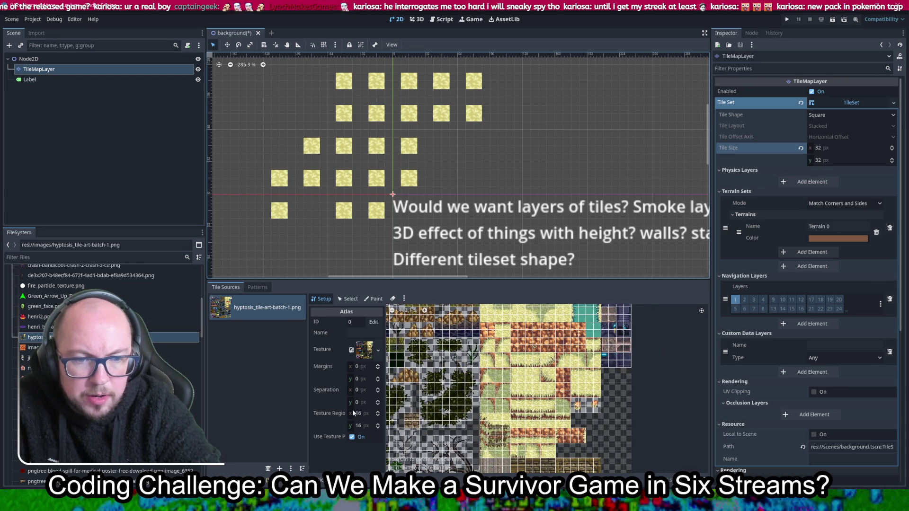
click(368, 414)
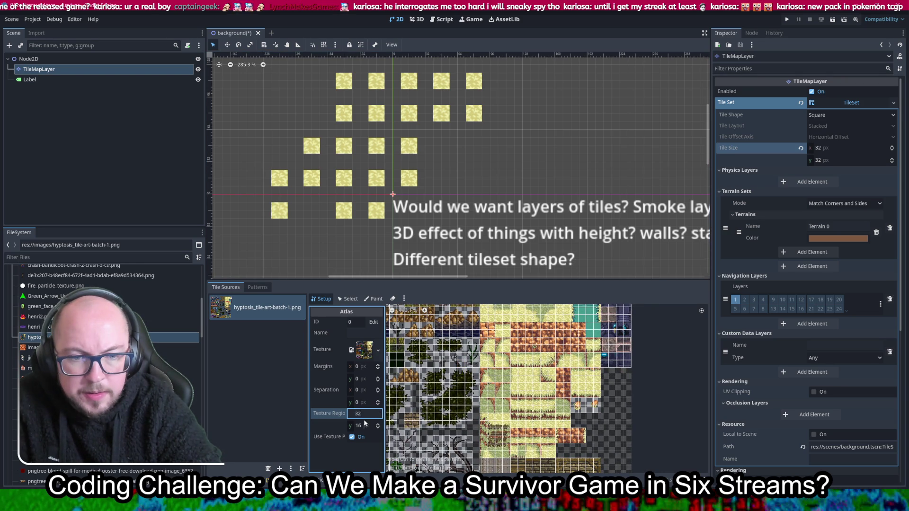
click(364, 424)
text(32)
key(Return)
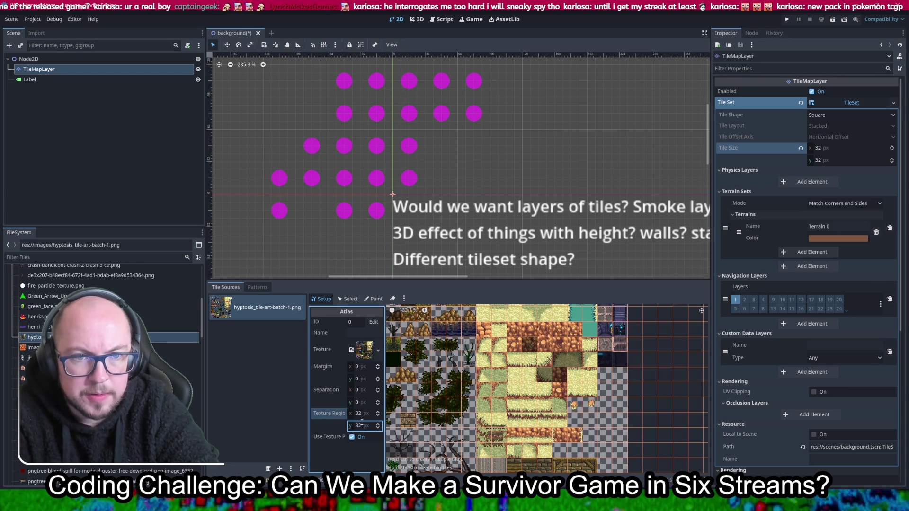
key(ctrl+s)
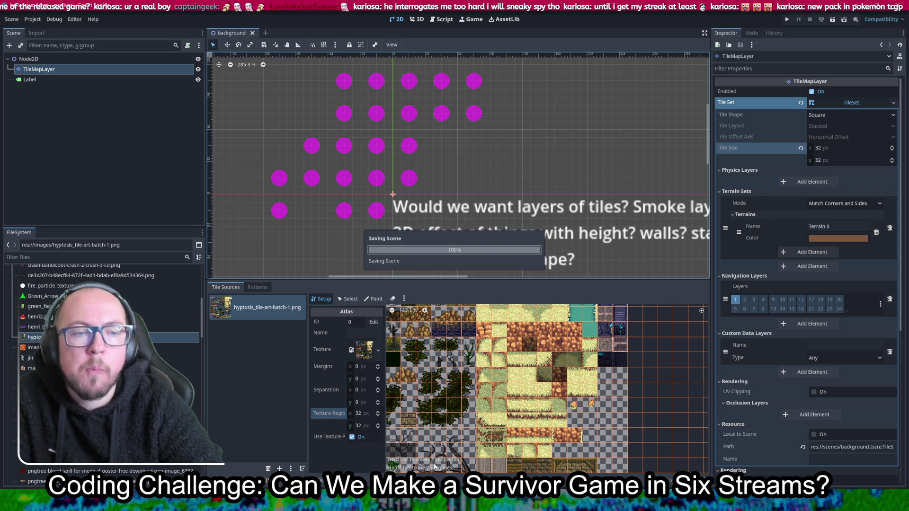
click(378, 493)
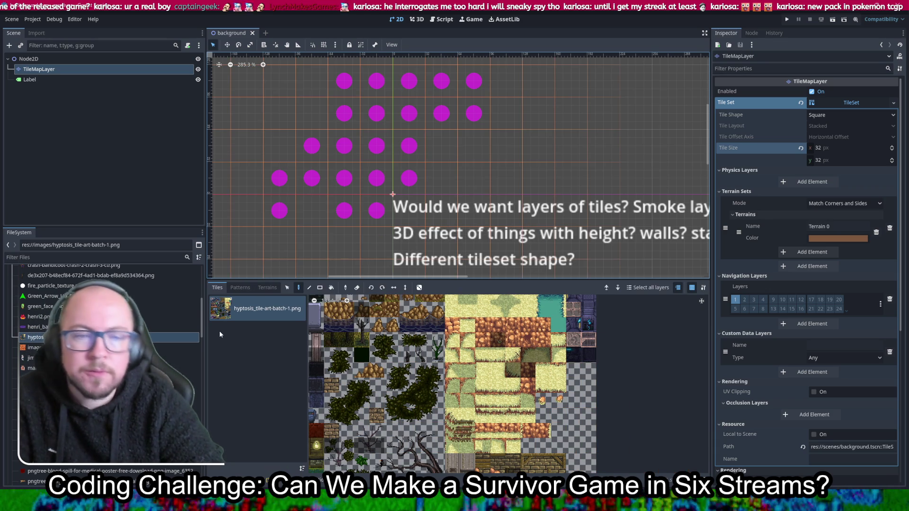
Step: Erase all the broken magenta tiles from the canvas with the Eraser
click(357, 288)
mouse_move(473, 81)
mouse_down()
mouse_move(348, 144)
mouse_move(372, 80)
mouse_move(531, 102)
mouse_move(214, 222)
mouse_up()
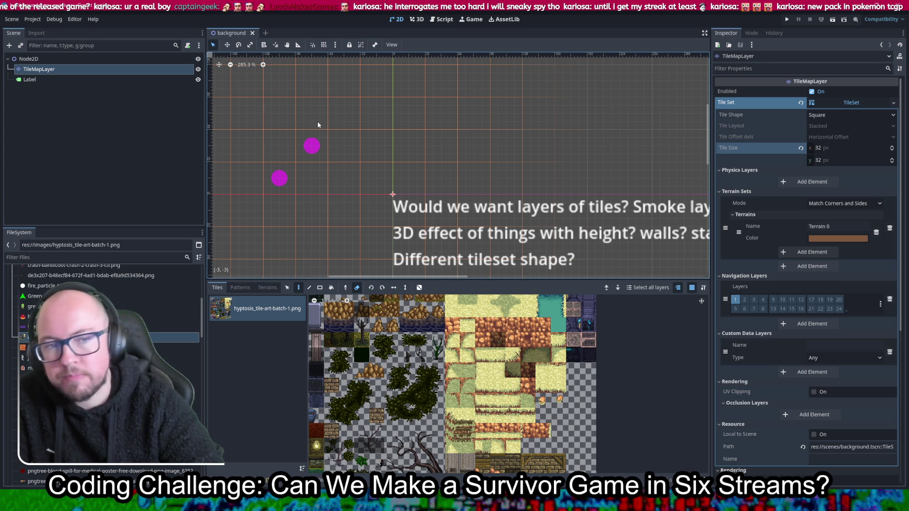
drag(330, 143, 370, 131)
scroll(370, 132, down, 2)
drag(422, 84, 387, 85)
Step: Browse the zoomed atlas and pick a plain 32 px sand tile to paint with
scroll(471, 176, down, 3)
scroll(457, 131, up, 2)
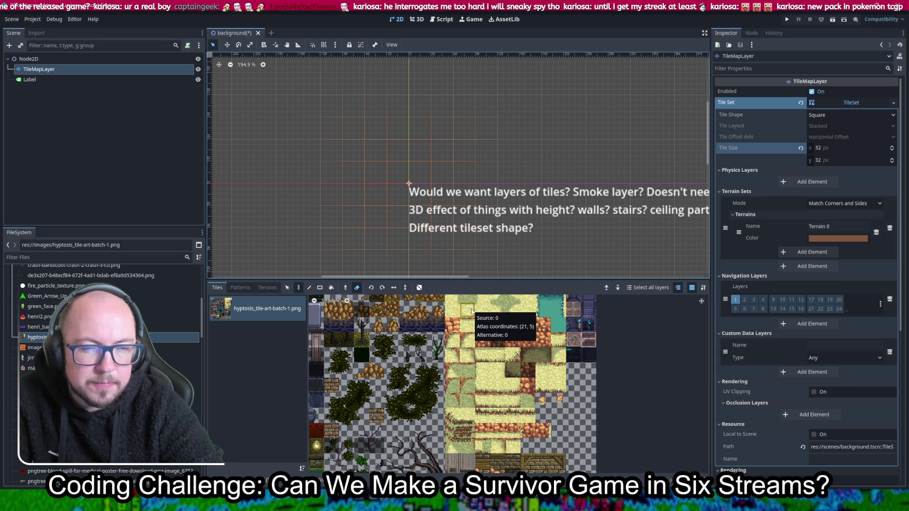
scroll(471, 310, up, 2)
scroll(437, 372, up, 2)
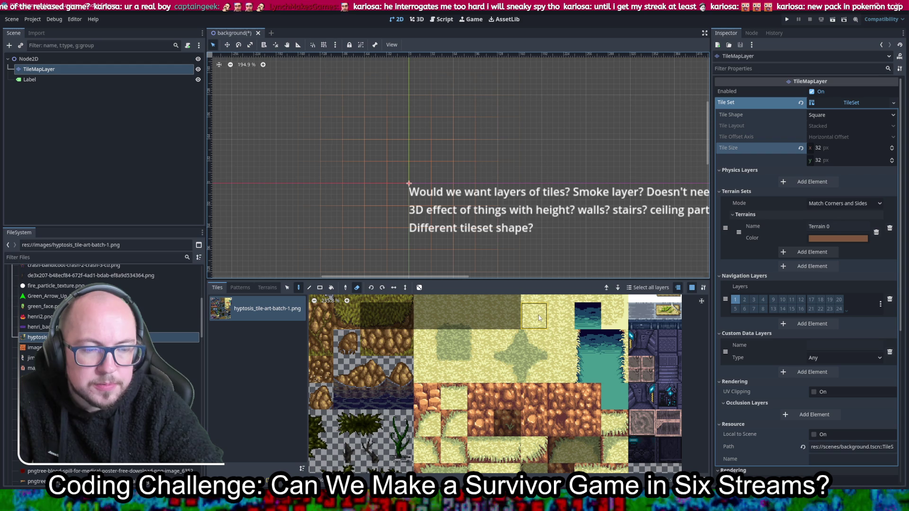
scroll(614, 368, up, 3)
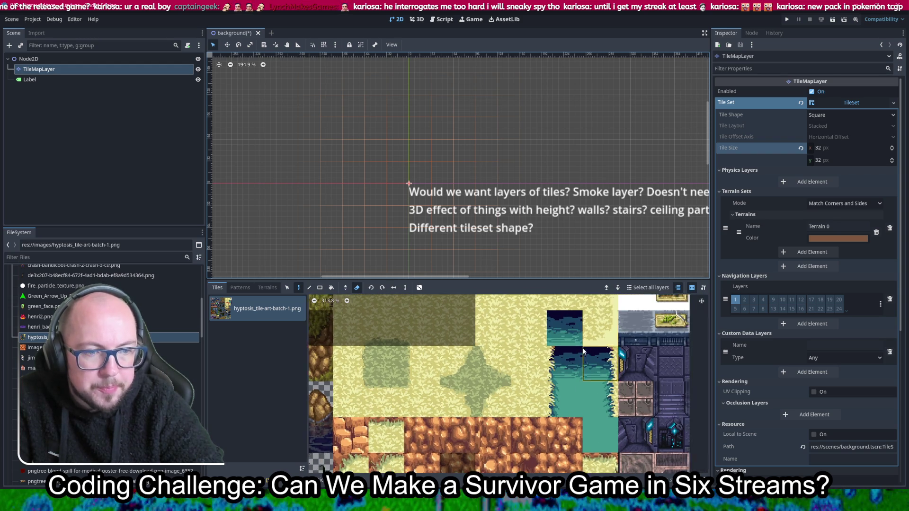
drag(549, 408, 523, 387)
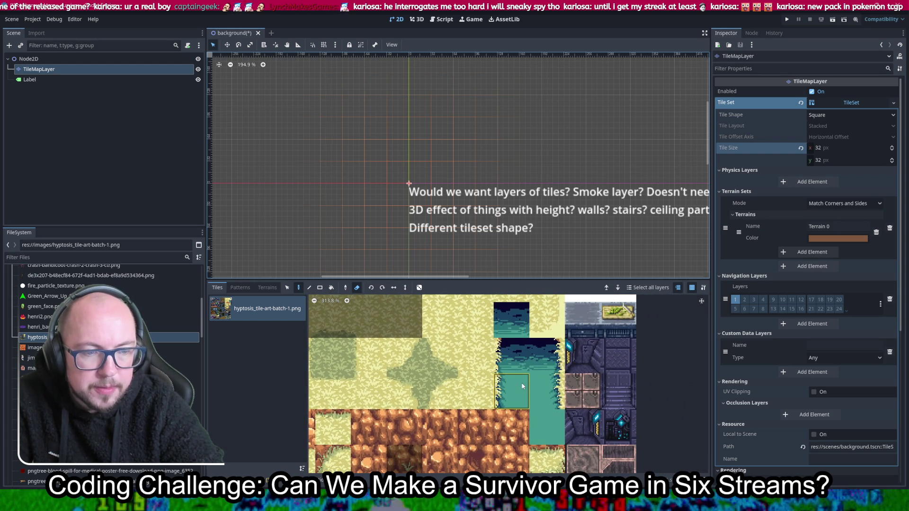
scroll(522, 386, down, 4)
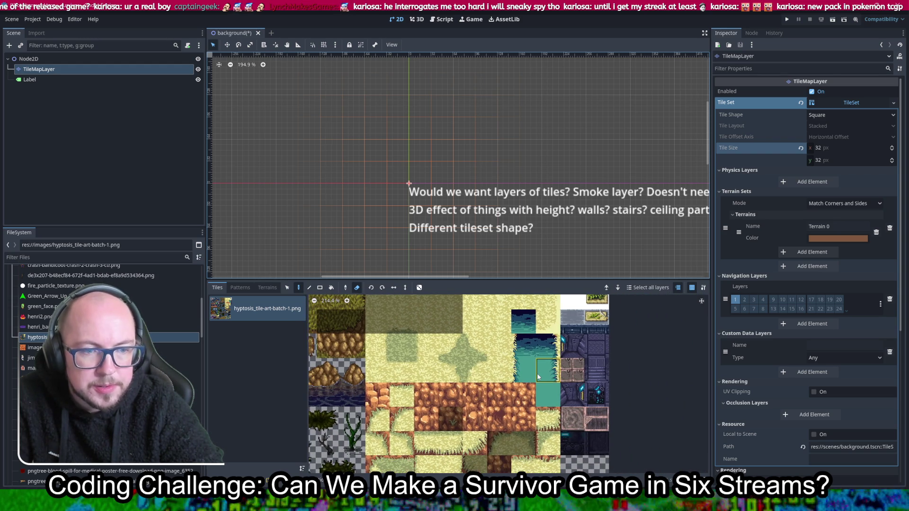
scroll(541, 377, down, 5)
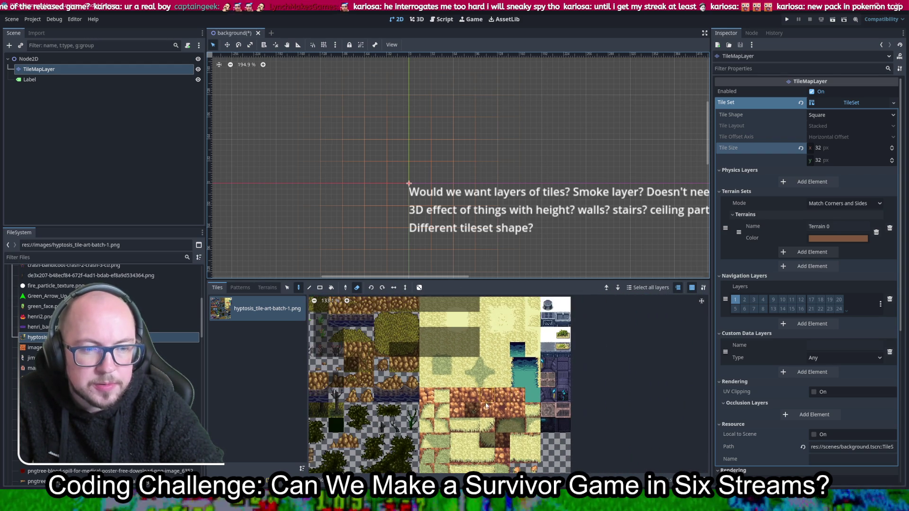
drag(538, 311, 404, 405)
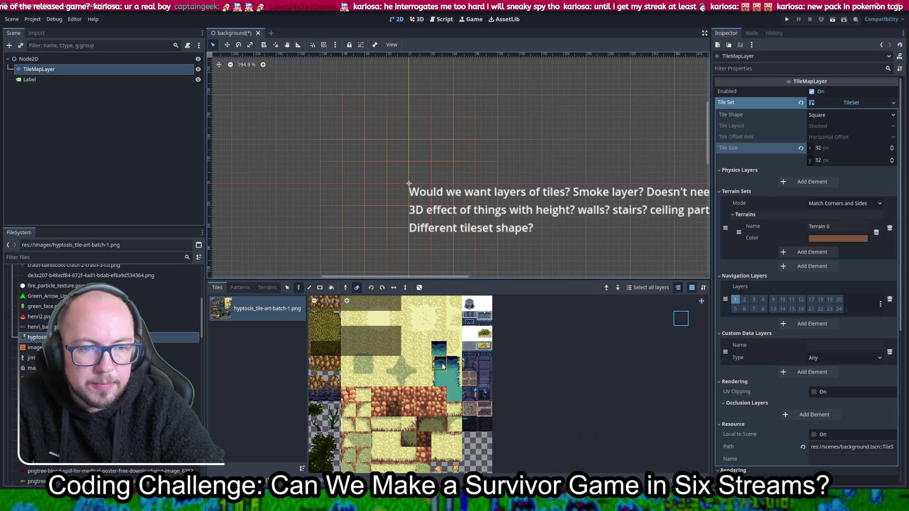
scroll(443, 366, up, 5)
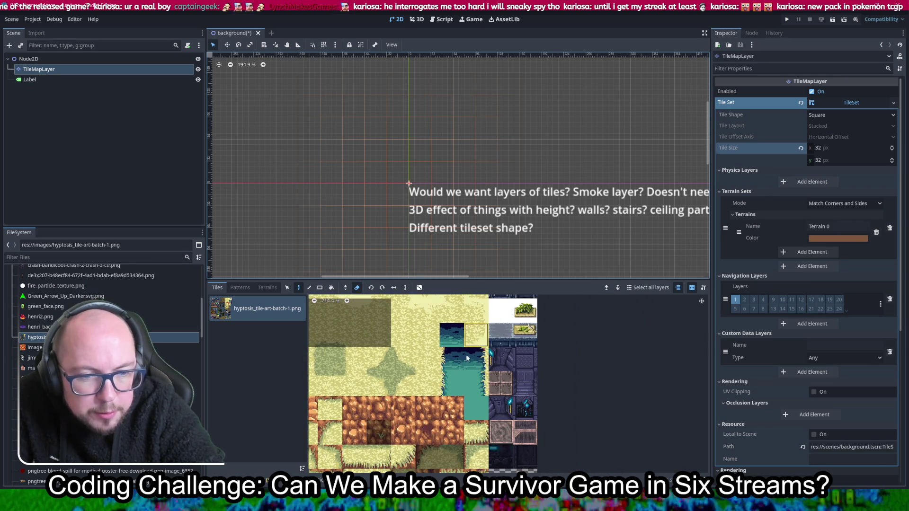
scroll(422, 391, down, 3)
scroll(498, 360, down, 2)
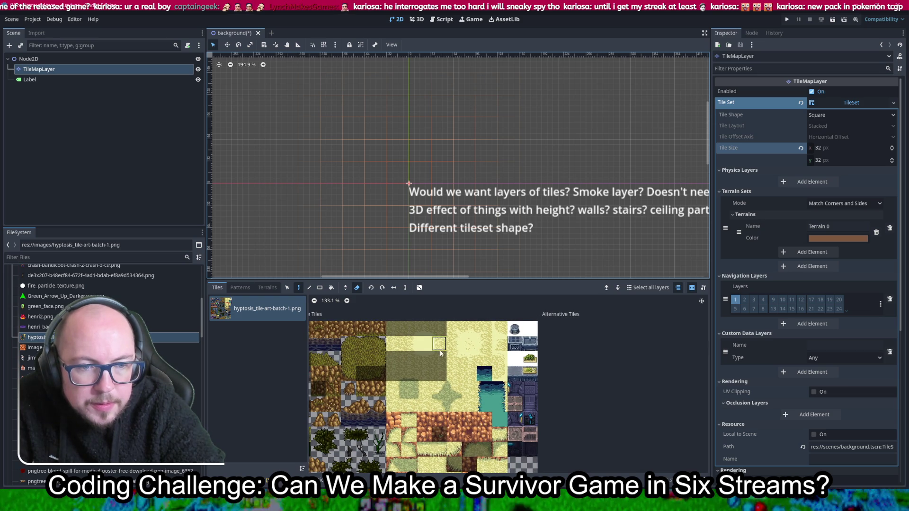
scroll(439, 353, up, 2)
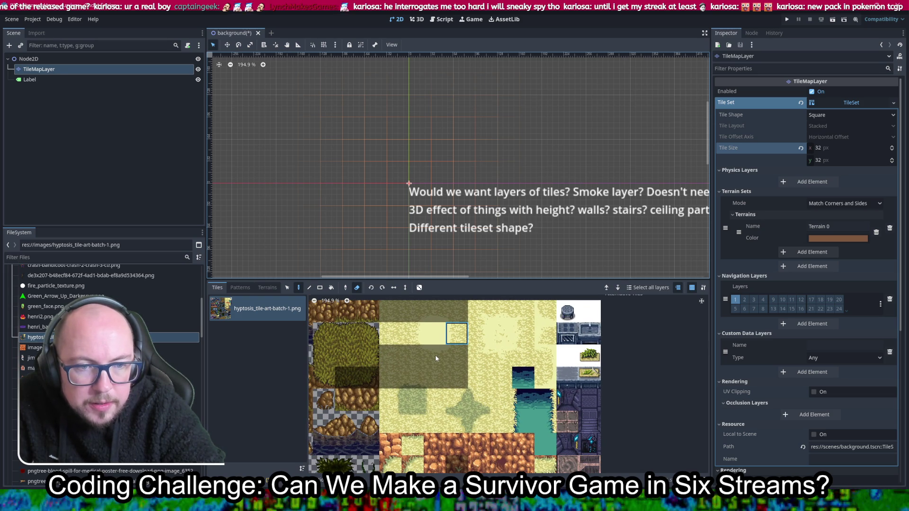
scroll(436, 354, down, 2)
scroll(411, 390, up, 2)
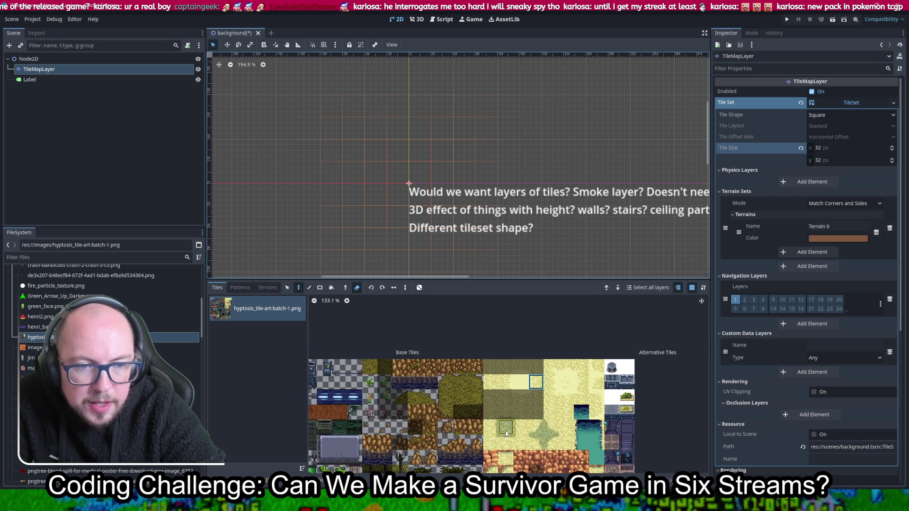
scroll(474, 402, down, 2)
scroll(474, 403, up, 2)
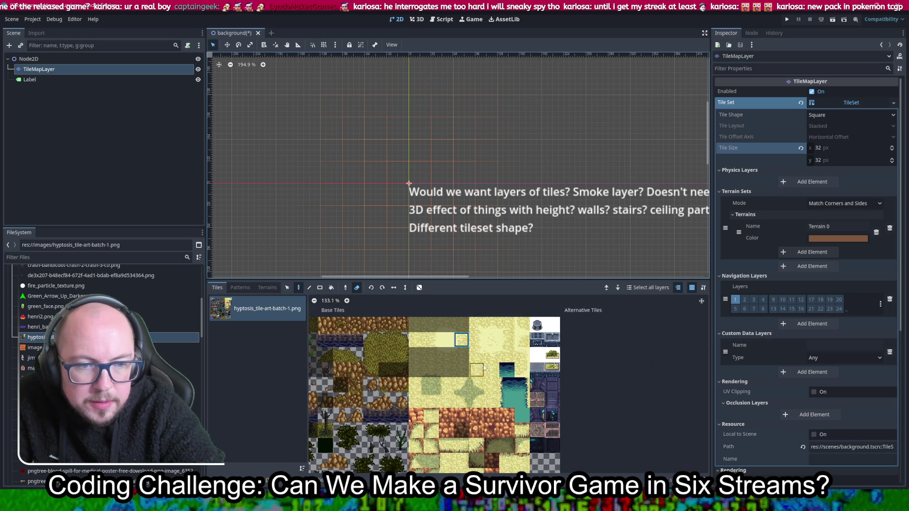
click(498, 370)
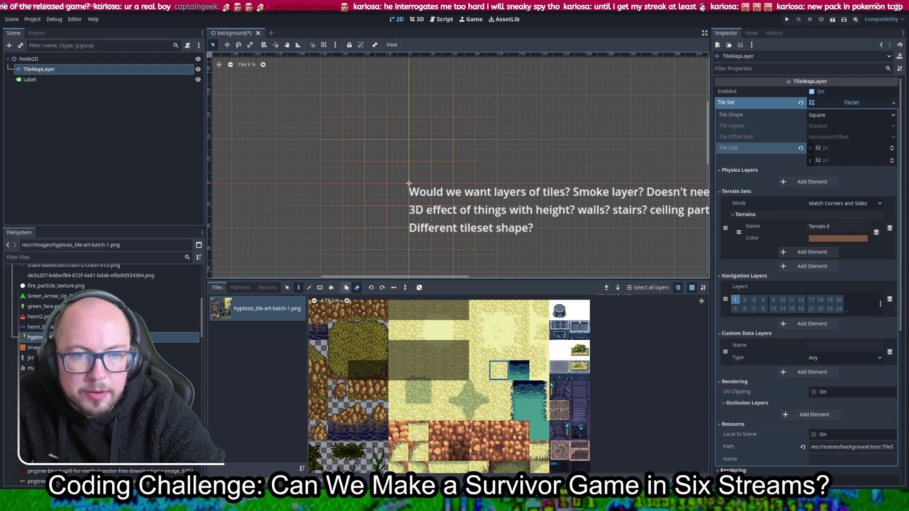
Step: Switch back to painting and lay a horizontal row of sand tiles across the canvas
key(e)
drag(374, 152, 519, 152)
scroll(418, 131, up, 5)
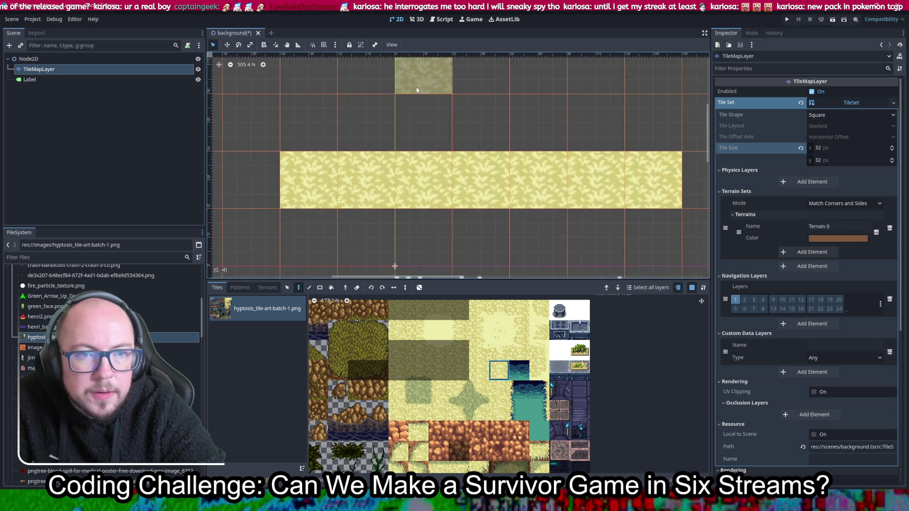
scroll(504, 239, down, 1)
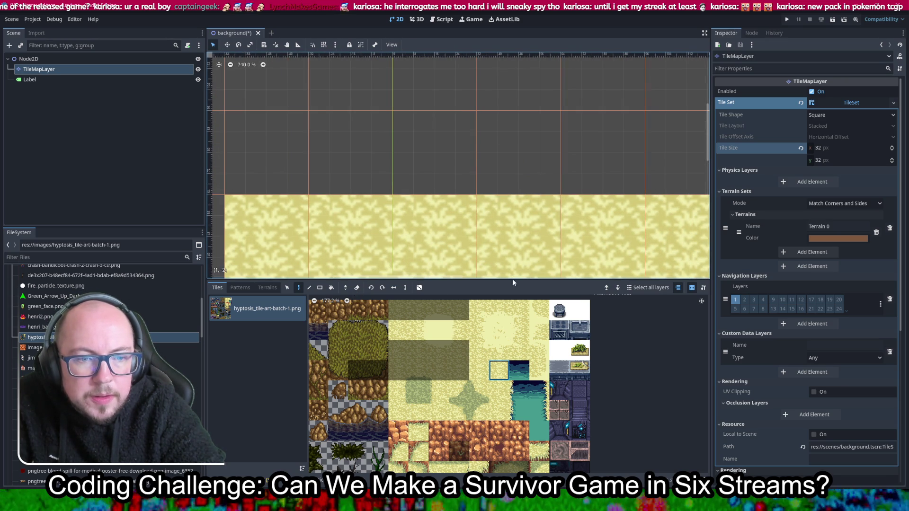
Step: Paint two neighbouring sand tile variants above the sand strip to form a step
click(478, 370)
click(345, 159)
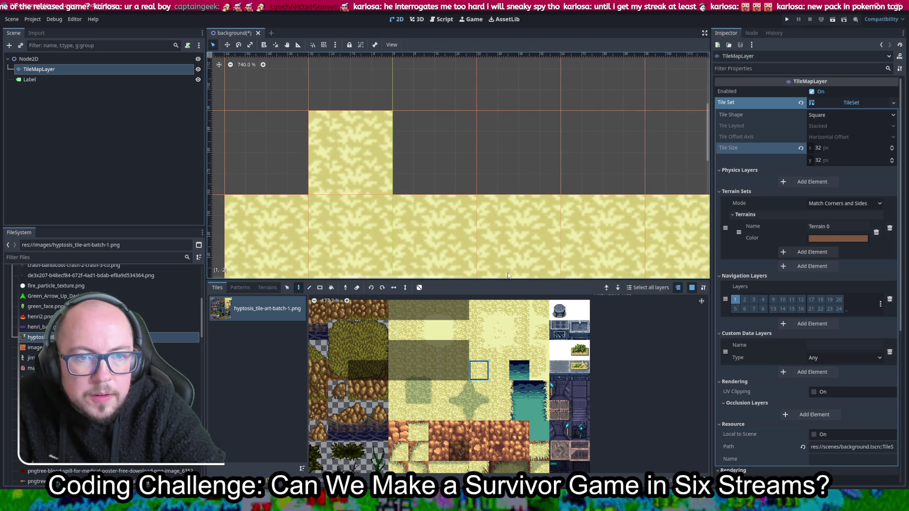
click(499, 370)
click(438, 183)
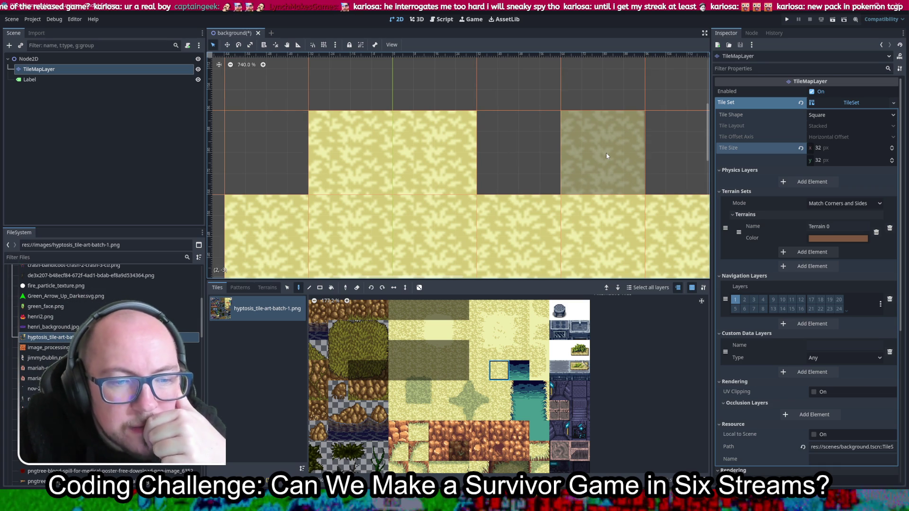
Step: Select a plain sand tile, then the dark water tile, in the atlas
click(504, 316)
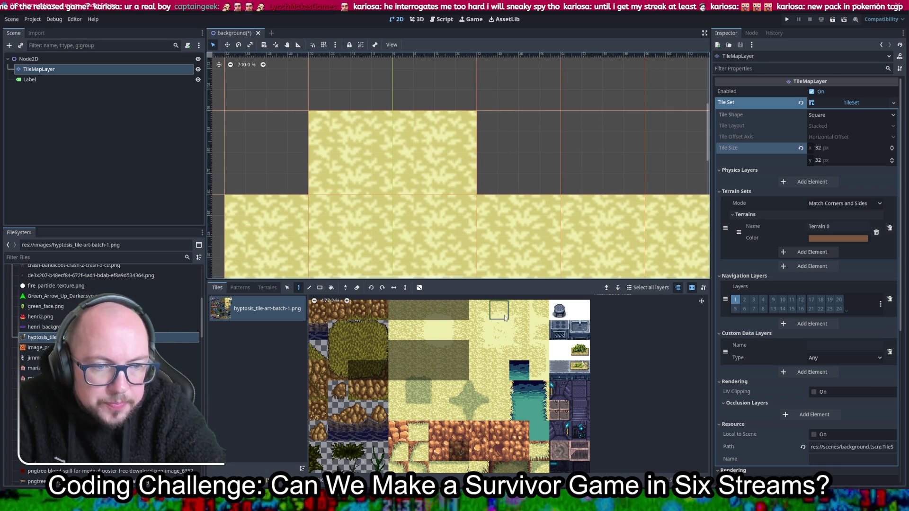
scroll(504, 318, up, 5)
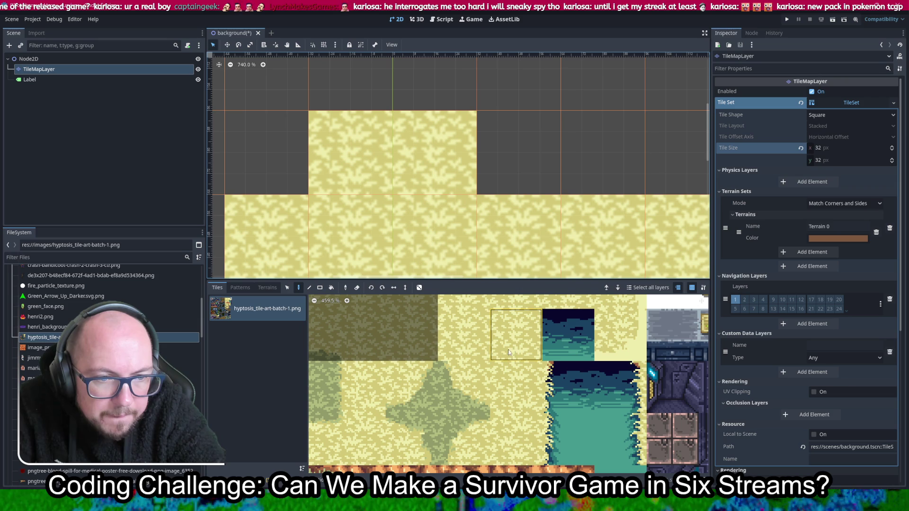
click(561, 349)
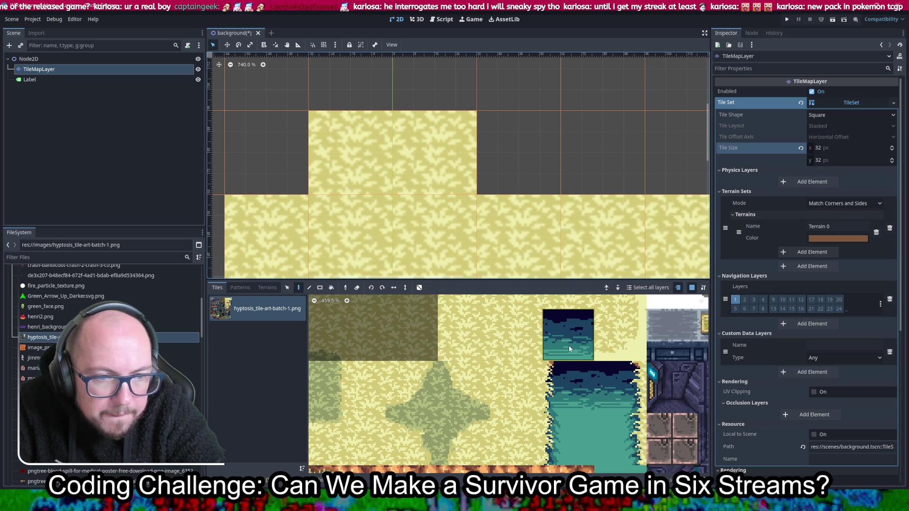
scroll(511, 218, down, 3)
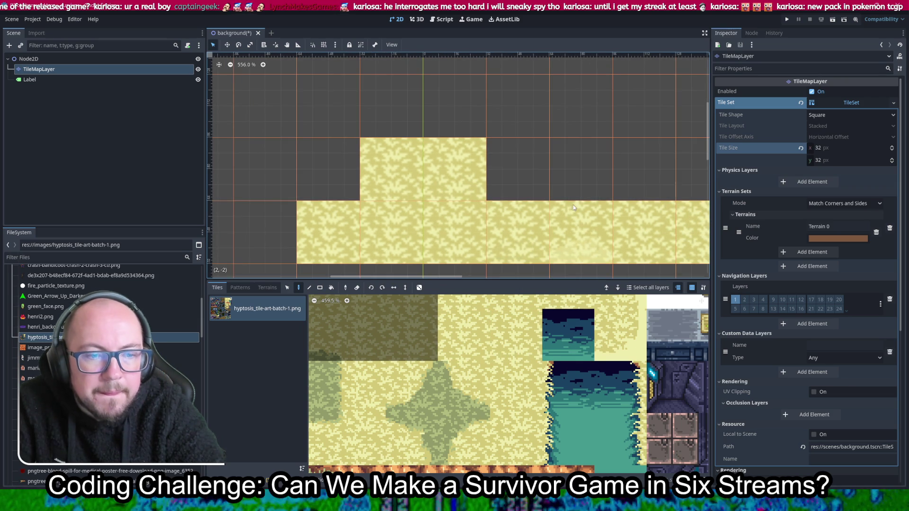
scroll(456, 175, down, 4)
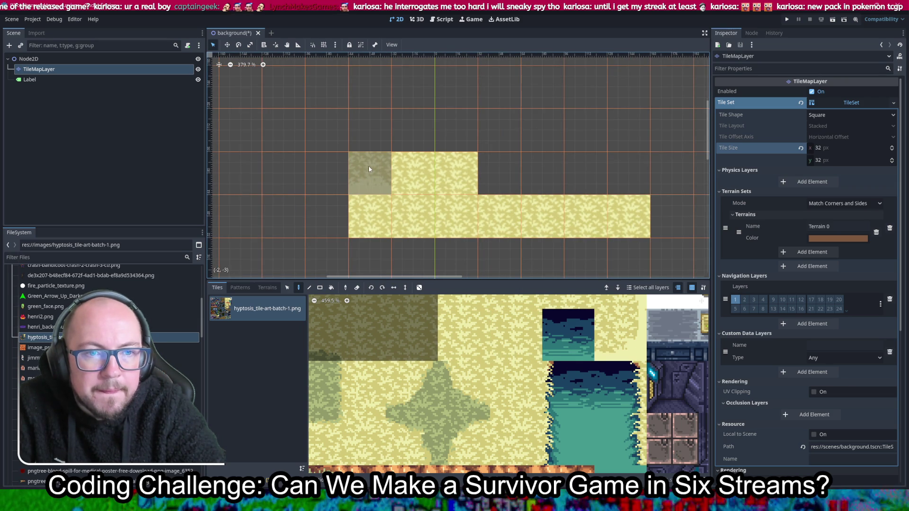
scroll(626, 186, down, 9)
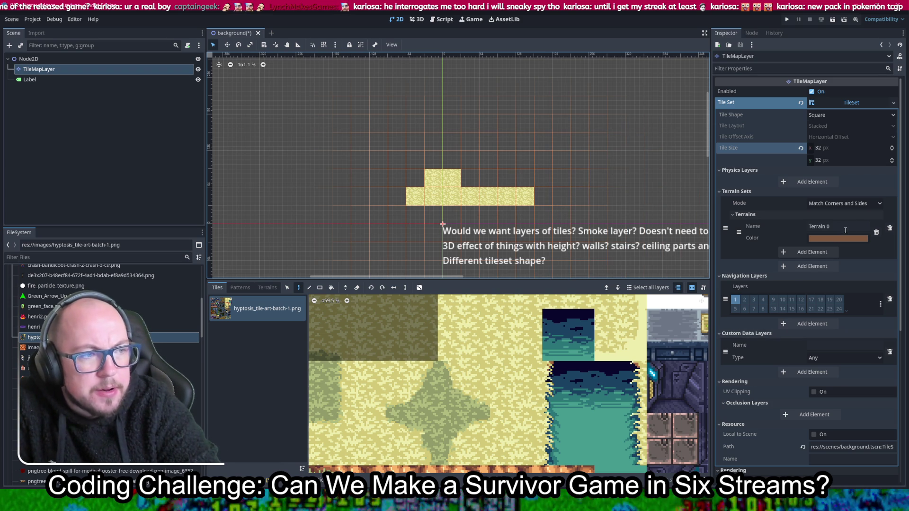
Step: Trash the Terrain Sets element holding Terrain 0, then save the background scene with Ctrl+S
click(889, 228)
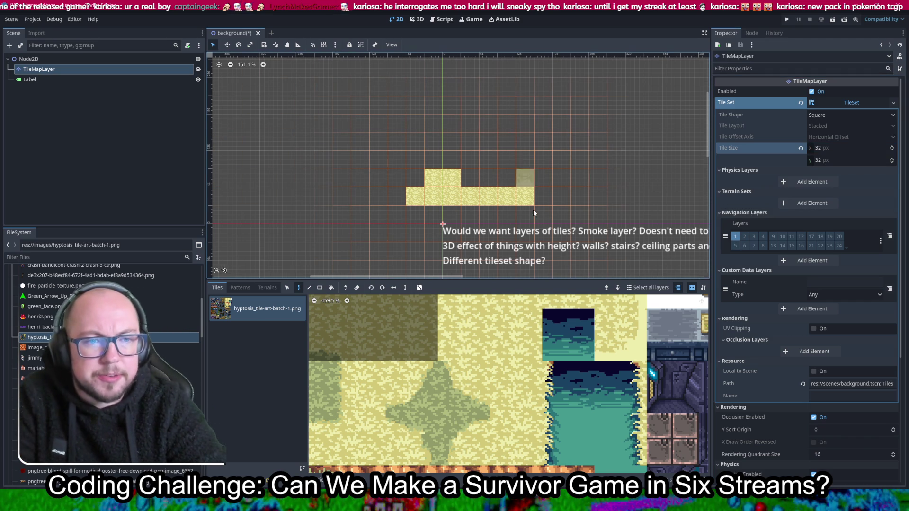
scroll(549, 205, down, 5)
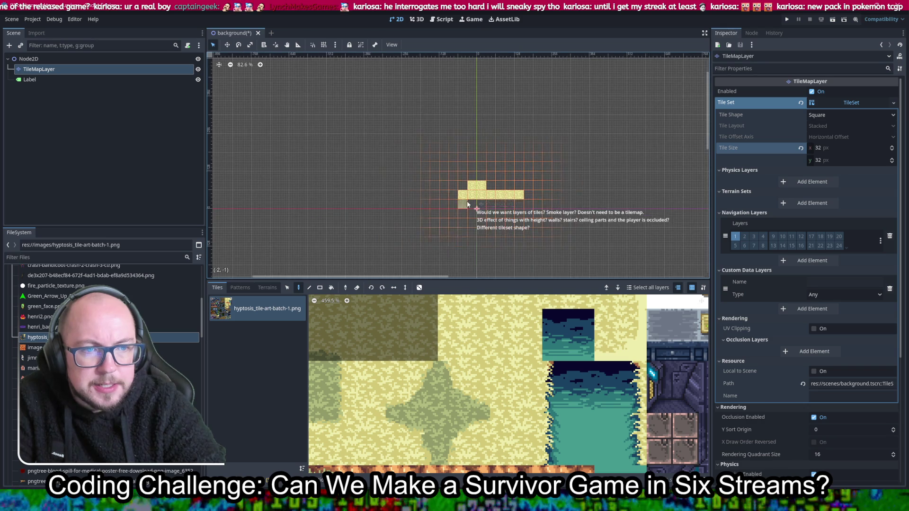
scroll(467, 201, up, 5)
key(ctrl+s)
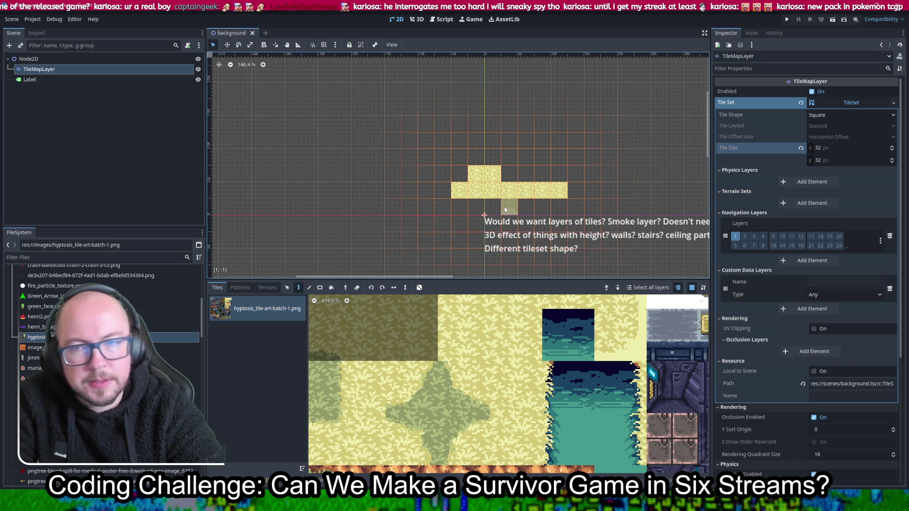
Step: Enable Place Random Tile with slight scattering and paint a line of sand across the map
click(419, 288)
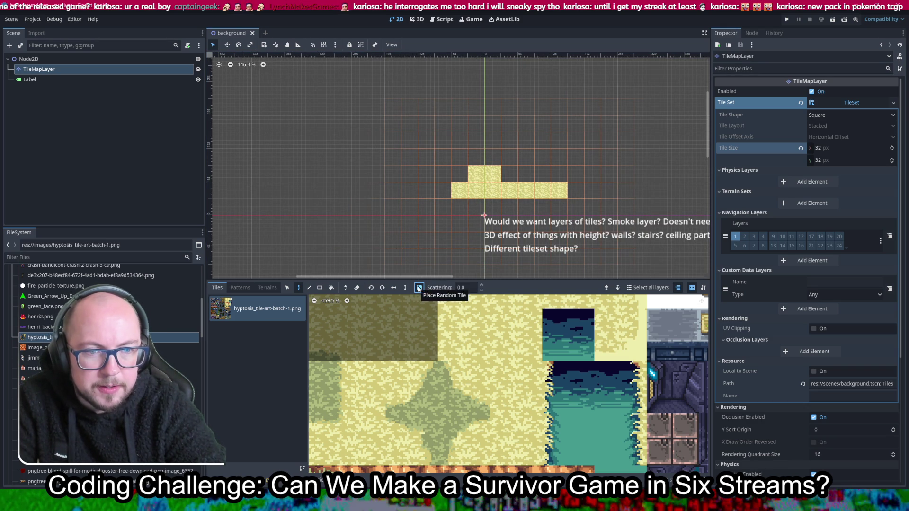
click(482, 286)
click(482, 286)
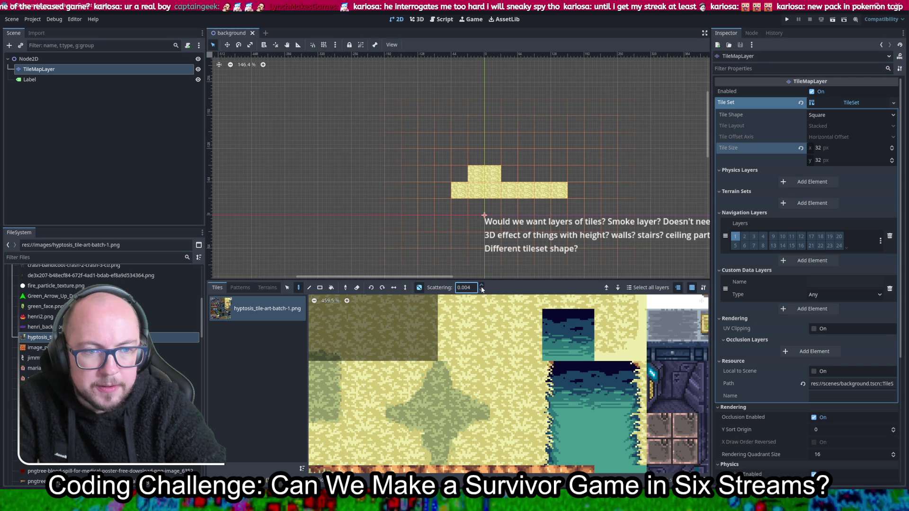
scroll(393, 152, down, 6)
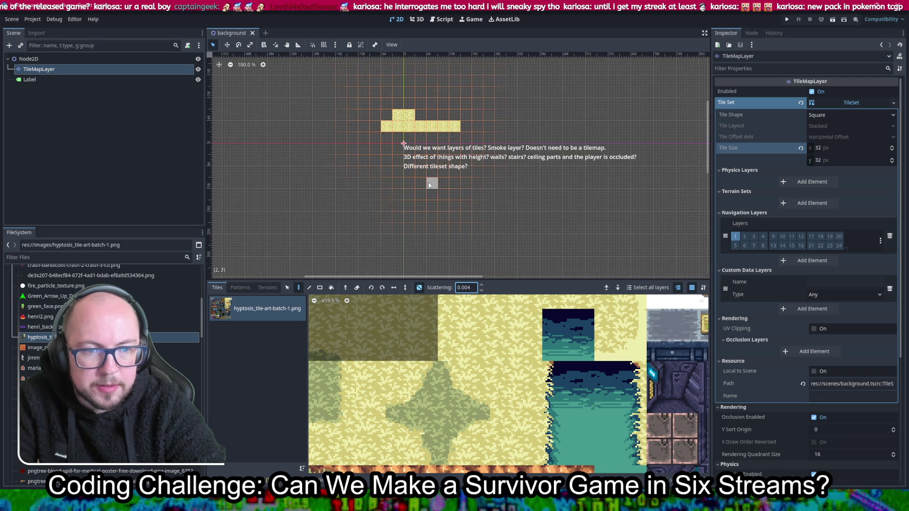
mouse_move(517, 114)
mouse_down()
mouse_move(502, 142)
mouse_move(502, 109)
mouse_move(392, 110)
mouse_move(365, 147)
mouse_move(375, 163)
mouse_up()
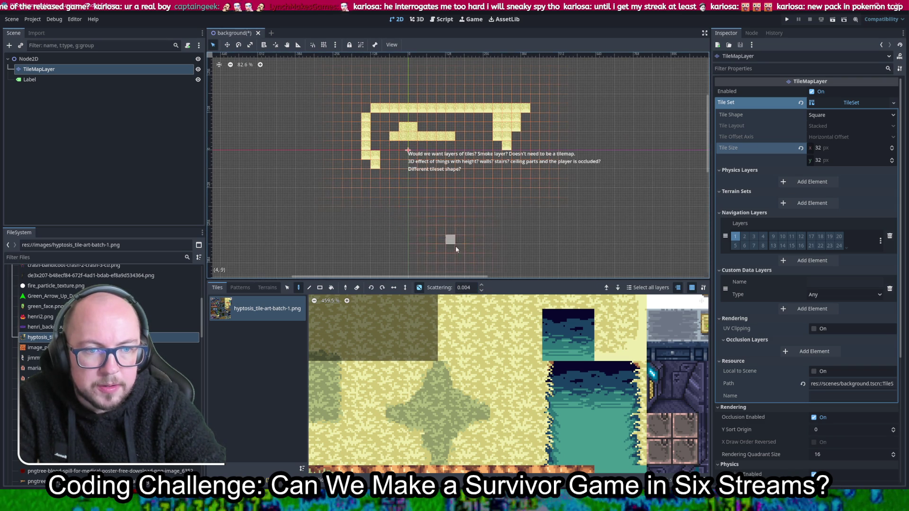
Step: Set Scattering to 1.0, scatter sand below the text, then turn random placement off
key(ctrl+a)
text(1)
key(Return)
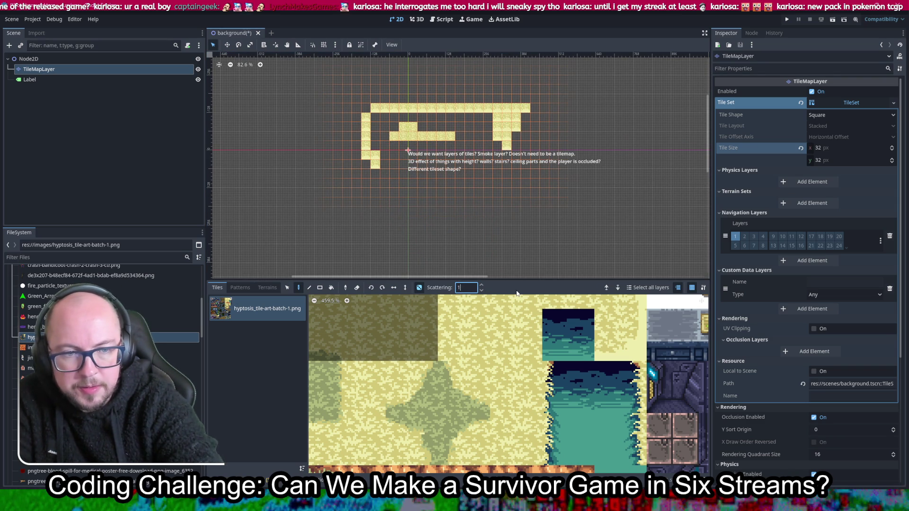
mouse_move(495, 194)
mouse_down()
mouse_move(431, 197)
mouse_move(432, 217)
mouse_move(441, 192)
mouse_move(452, 218)
mouse_move(331, 182)
mouse_move(478, 79)
mouse_move(564, 158)
mouse_move(495, 211)
mouse_move(611, 102)
mouse_move(269, 197)
mouse_move(499, 213)
mouse_move(332, 184)
mouse_move(384, 150)
mouse_move(409, 192)
mouse_move(525, 179)
mouse_move(511, 175)
mouse_up()
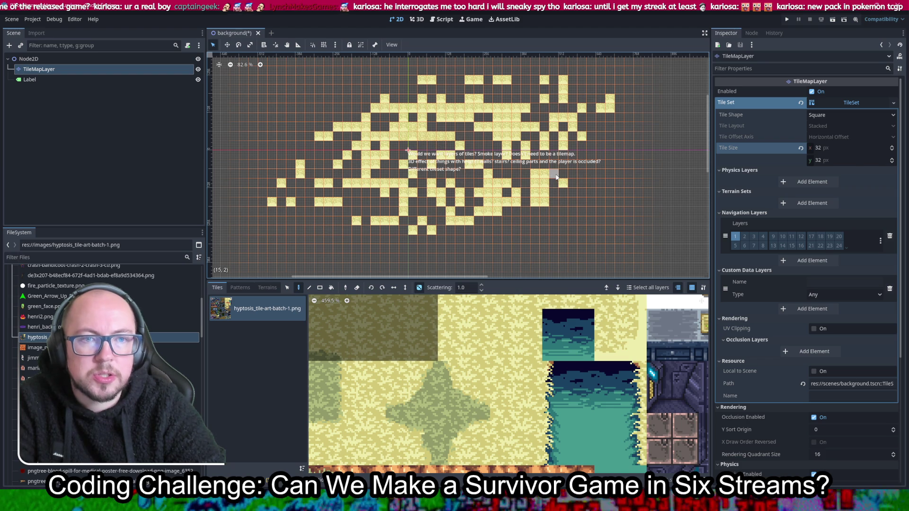
click(358, 289)
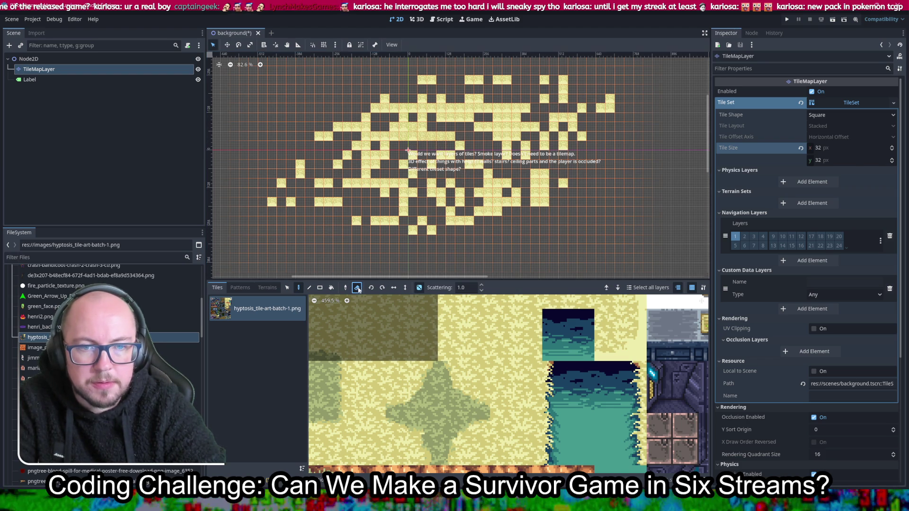
click(418, 290)
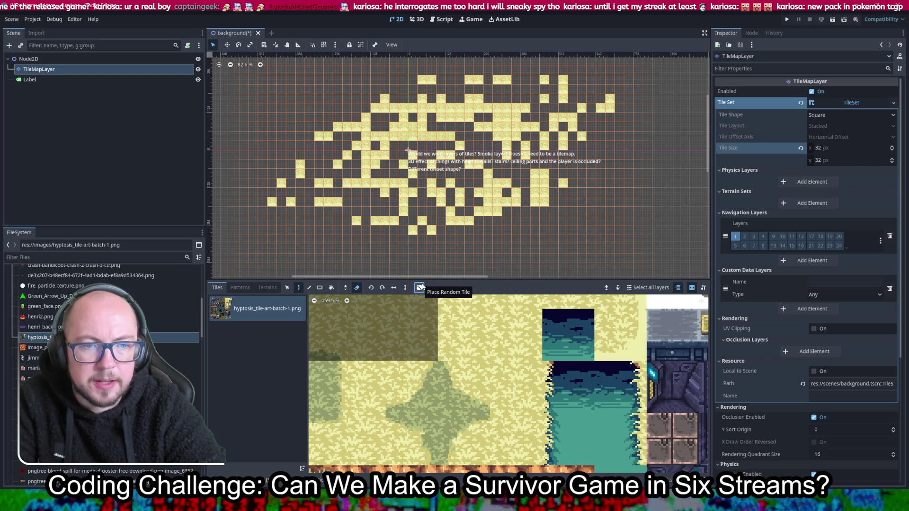
Step: Erase the scattered sand tiles on the left, middle and right of the map with the Eraser
mouse_move(290, 211)
mouse_down()
mouse_move(288, 203)
mouse_move(412, 142)
mouse_move(577, 185)
mouse_move(534, 189)
mouse_move(488, 174)
mouse_move(520, 118)
mouse_move(419, 90)
mouse_move(332, 133)
mouse_move(411, 85)
mouse_move(587, 81)
mouse_up()
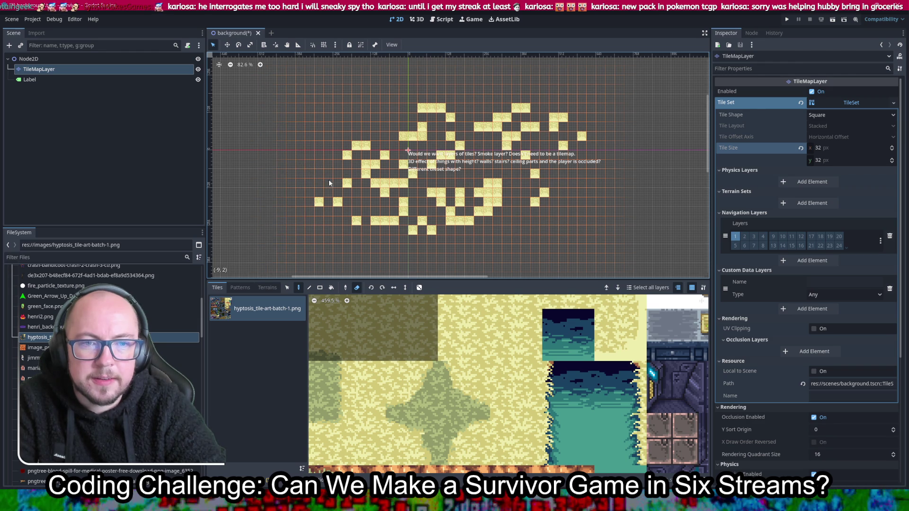
drag(361, 148, 374, 192)
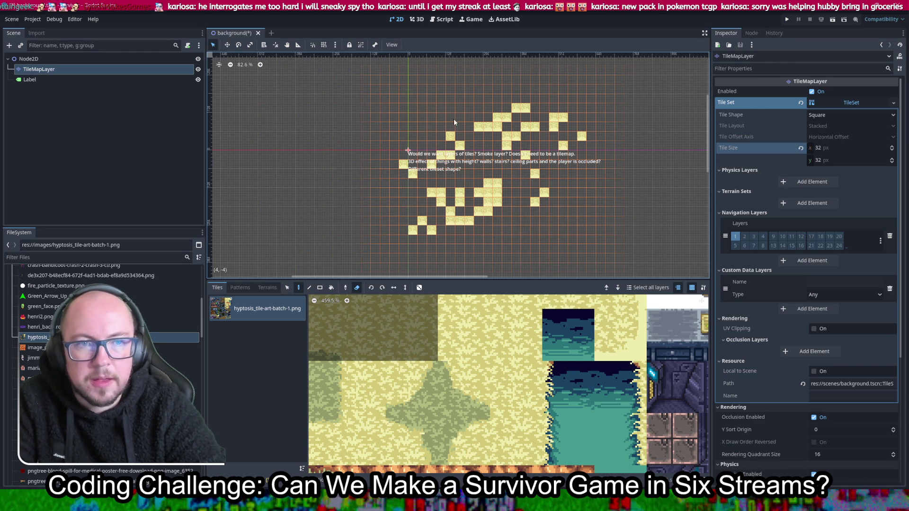
mouse_move(421, 170)
mouse_down()
mouse_move(439, 192)
mouse_move(411, 226)
mouse_move(492, 197)
mouse_up()
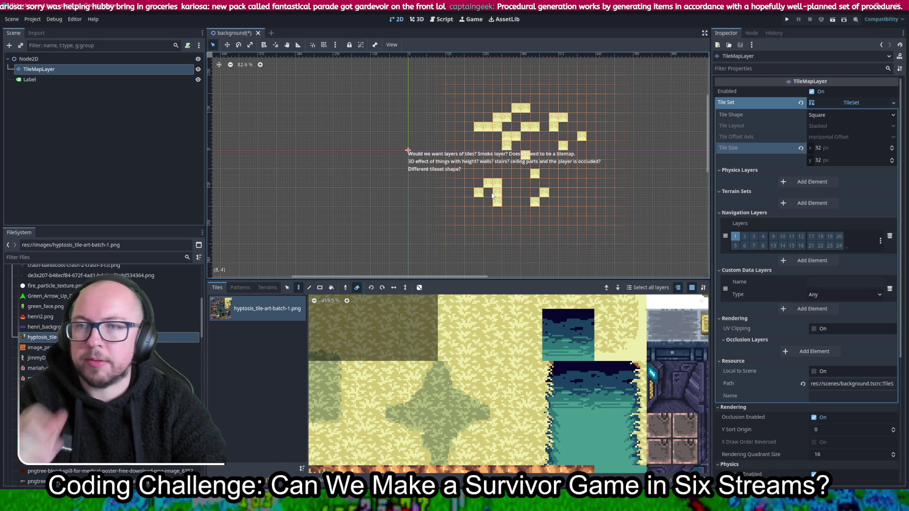
drag(484, 205, 480, 189)
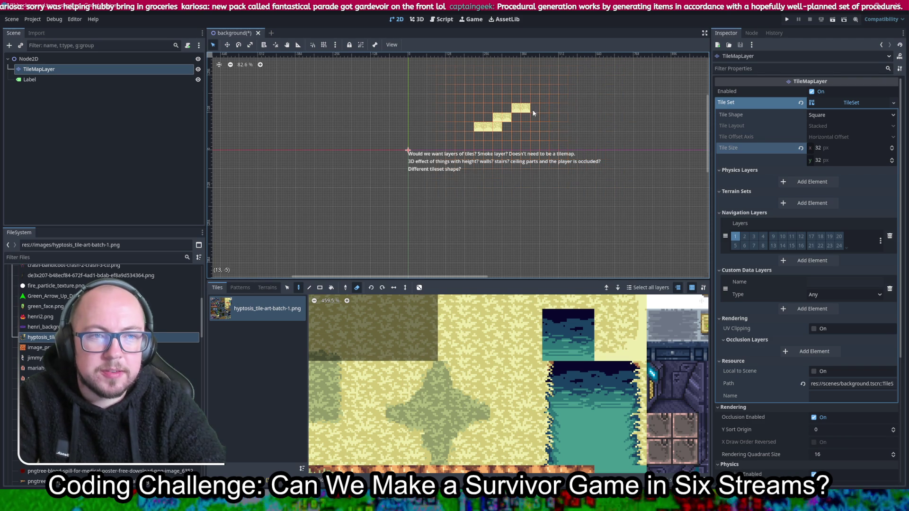
click(503, 115)
Step: Erase the last sand tile, zoom the atlas, and show the still-empty Patterns list
click(486, 129)
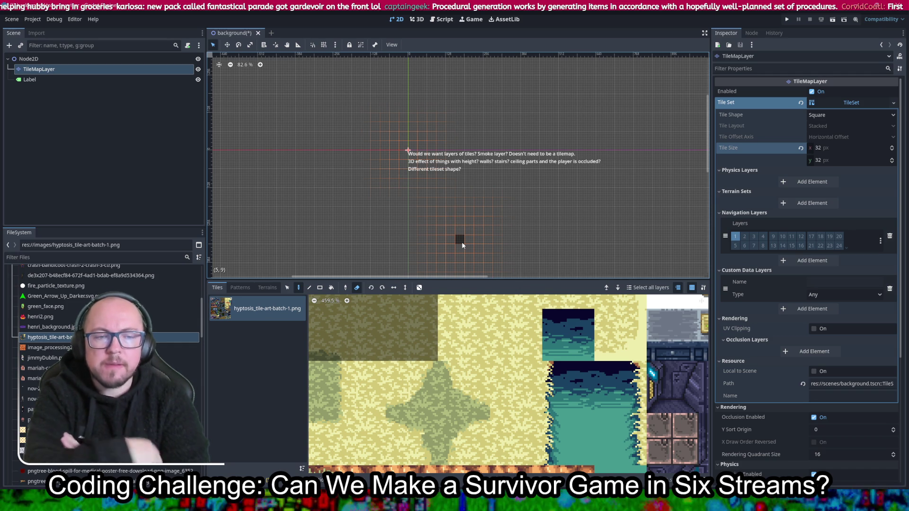
scroll(580, 244, down, 2)
scroll(611, 330, down, 4)
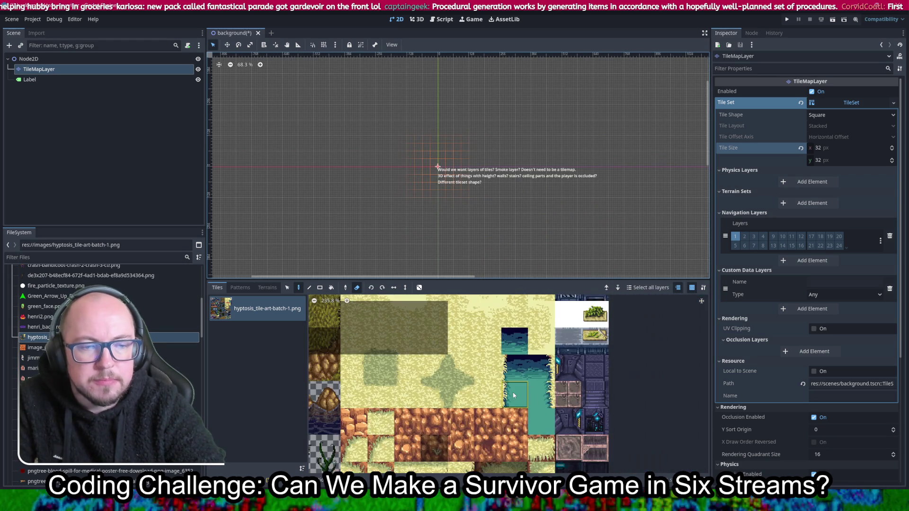
scroll(513, 395, down, 2)
scroll(512, 399, up, 2)
scroll(435, 331, down, 2)
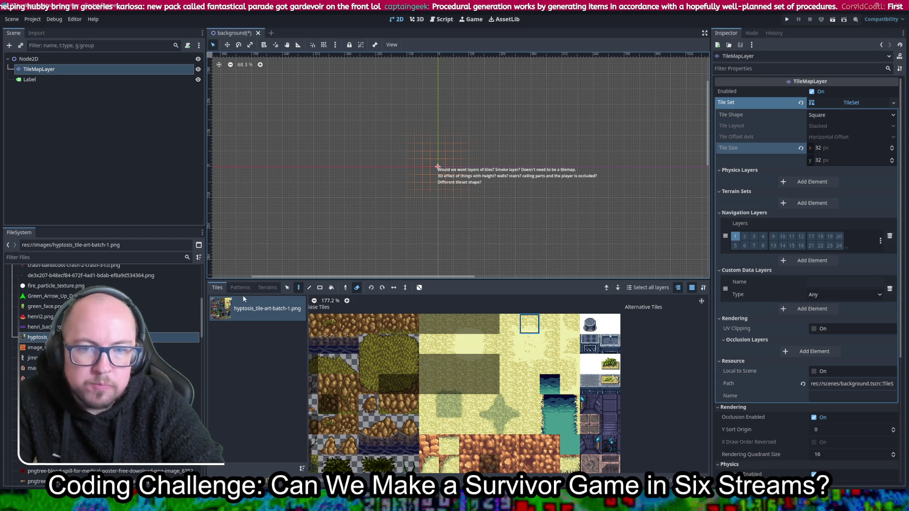
scroll(521, 364, up, 3)
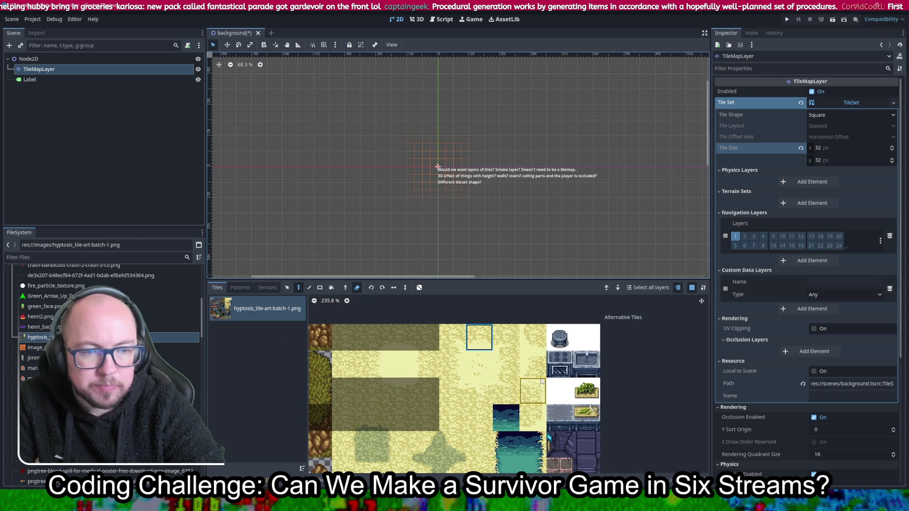
click(243, 291)
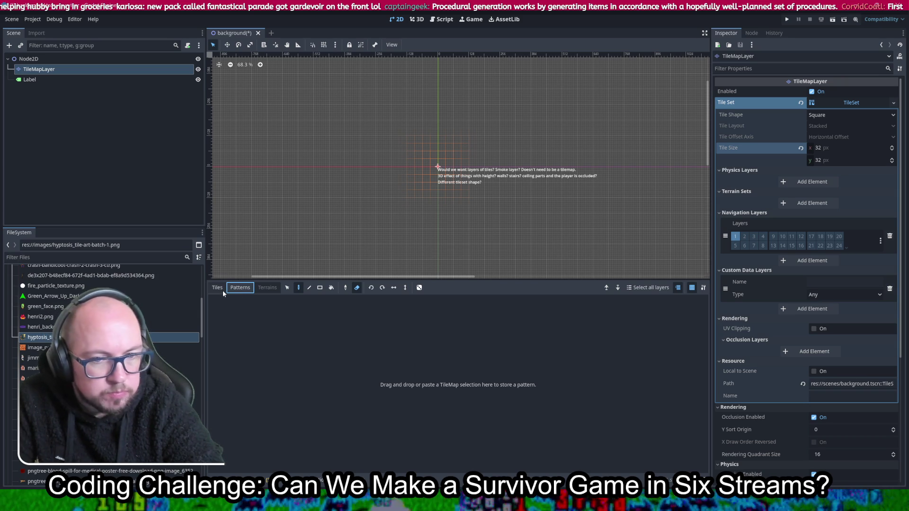
Step: Enable Highlight Selected TileMap Layer with the grid kept on, then show the empty Terrains view
click(222, 291)
click(240, 288)
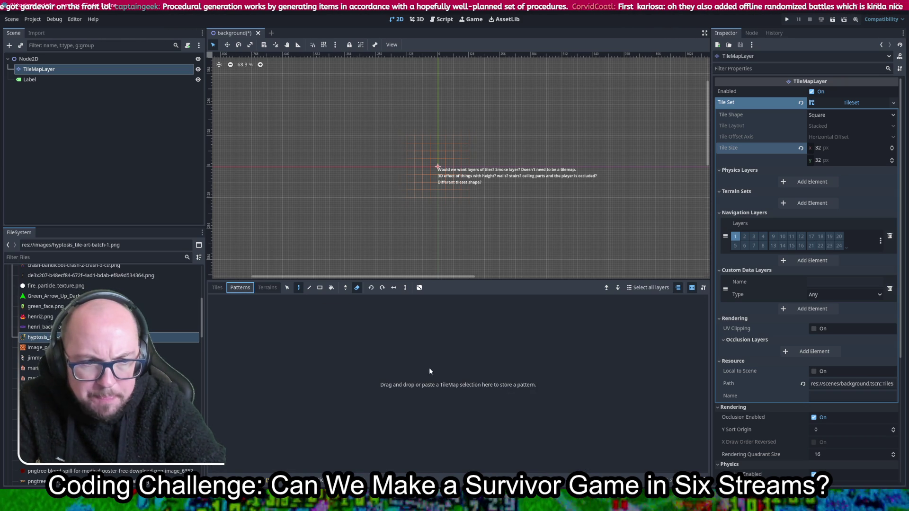
click(678, 289)
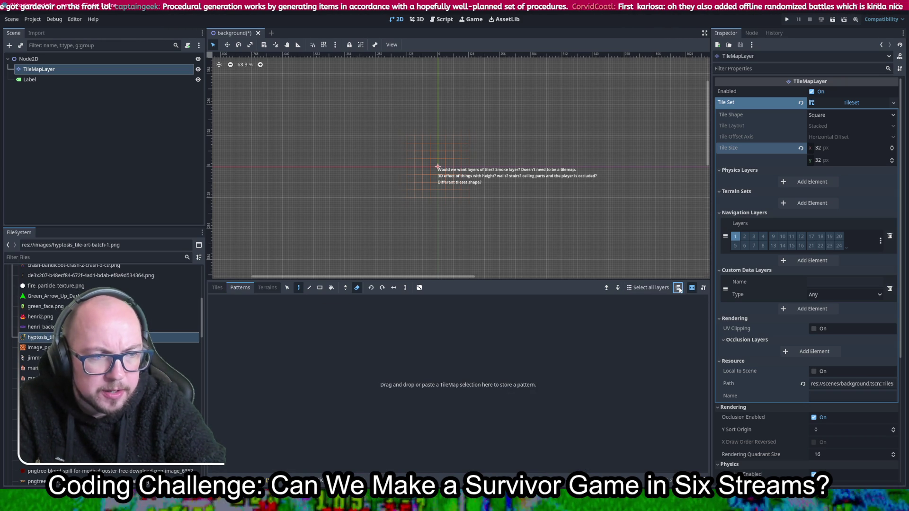
click(692, 288)
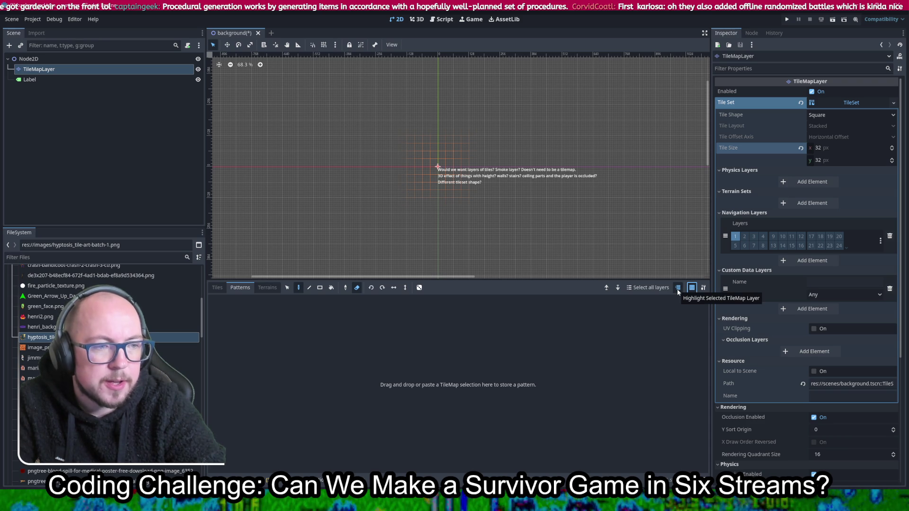
click(677, 288)
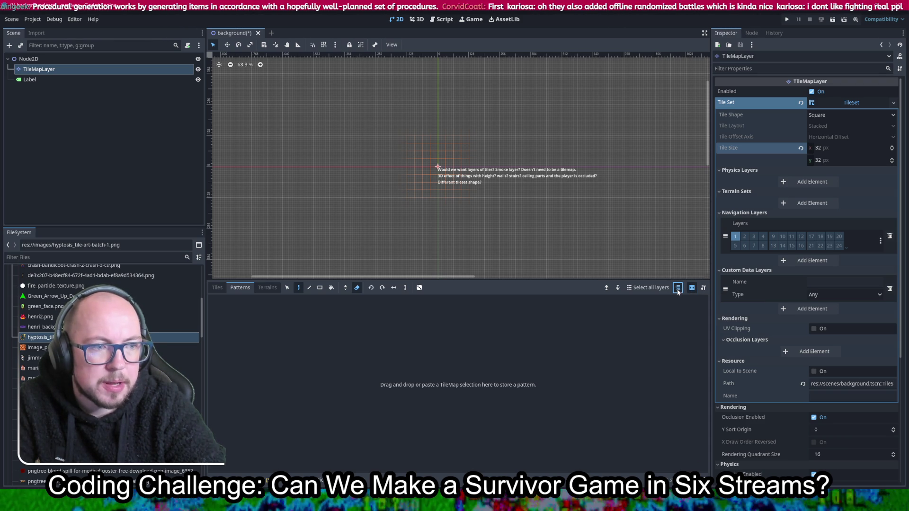
click(692, 289)
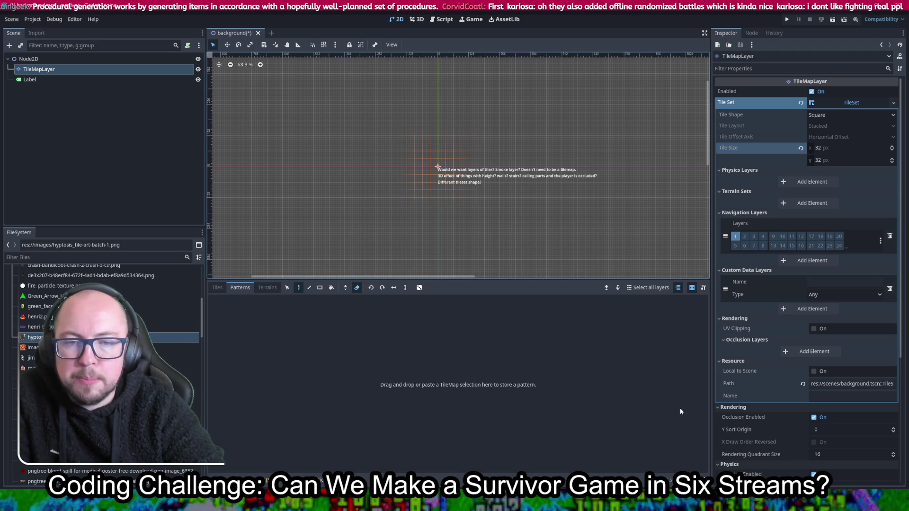
click(268, 288)
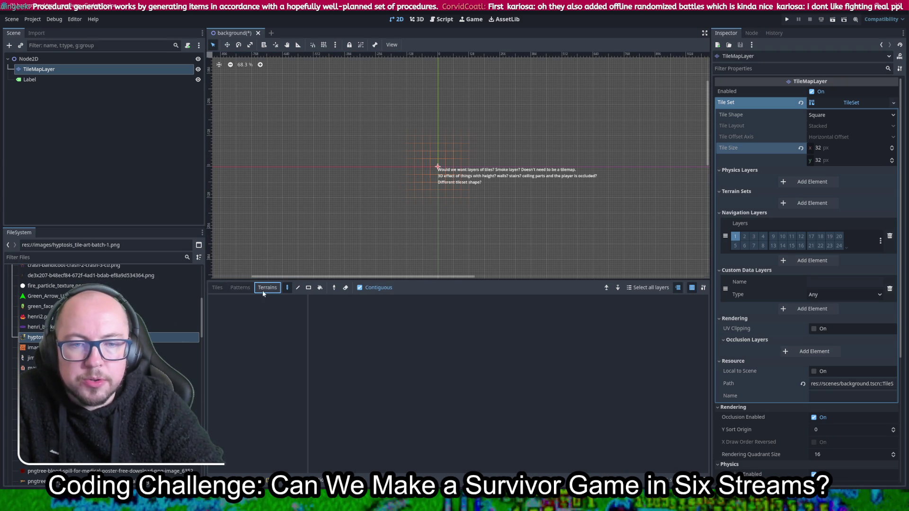
Step: Select a block of sand tiles in the hyptosis_tile-art-batch-1.png atlas
scroll(419, 184, up, 8)
click(241, 288)
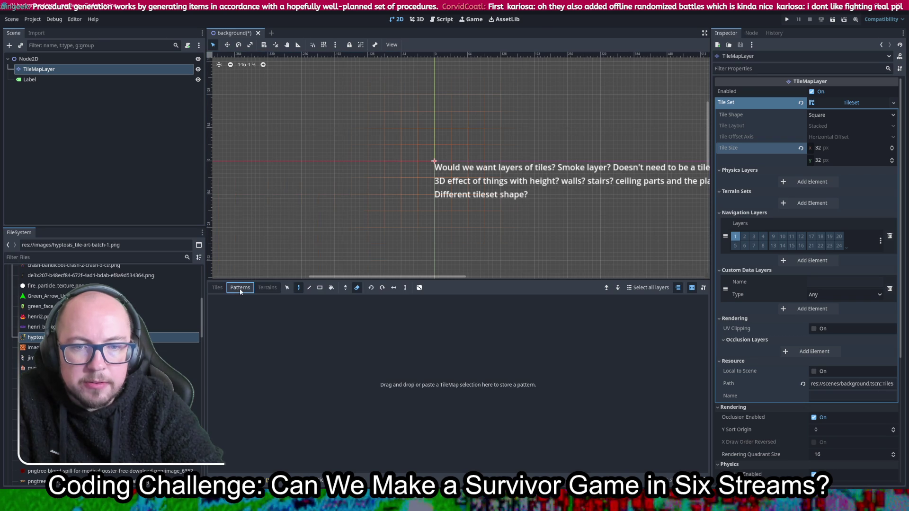
click(219, 288)
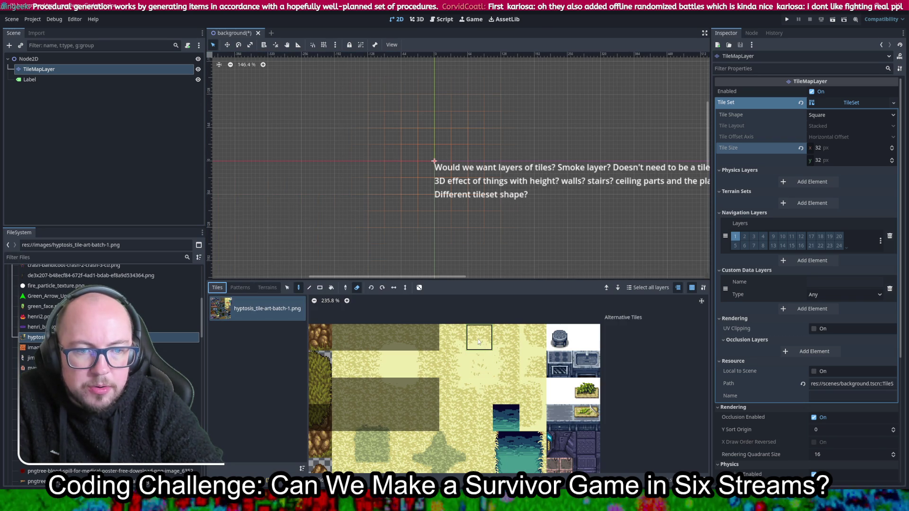
click(287, 287)
mouse_move(452, 337)
mouse_down()
mouse_move(481, 343)
mouse_move(491, 387)
mouse_move(504, 389)
mouse_up()
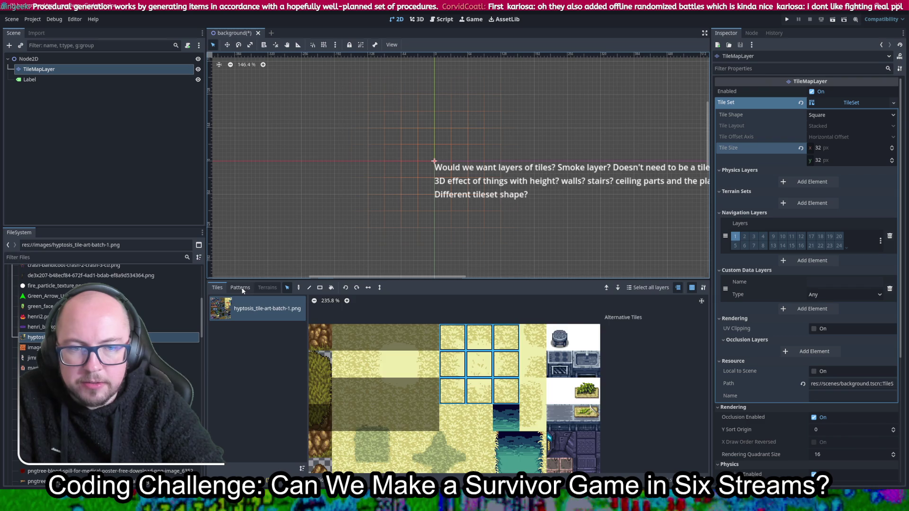
Step: Undo the duplicate layer accidentally pasted while switching between Patterns and Tiles
click(240, 287)
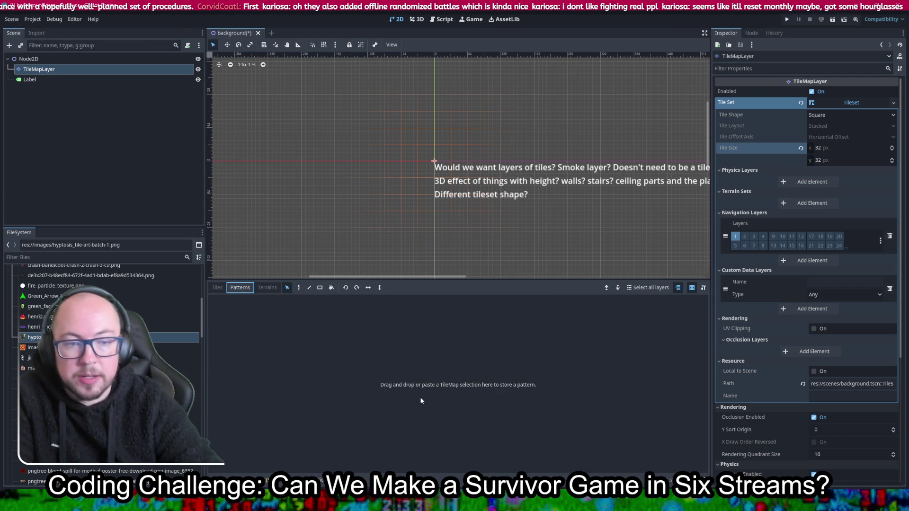
click(217, 288)
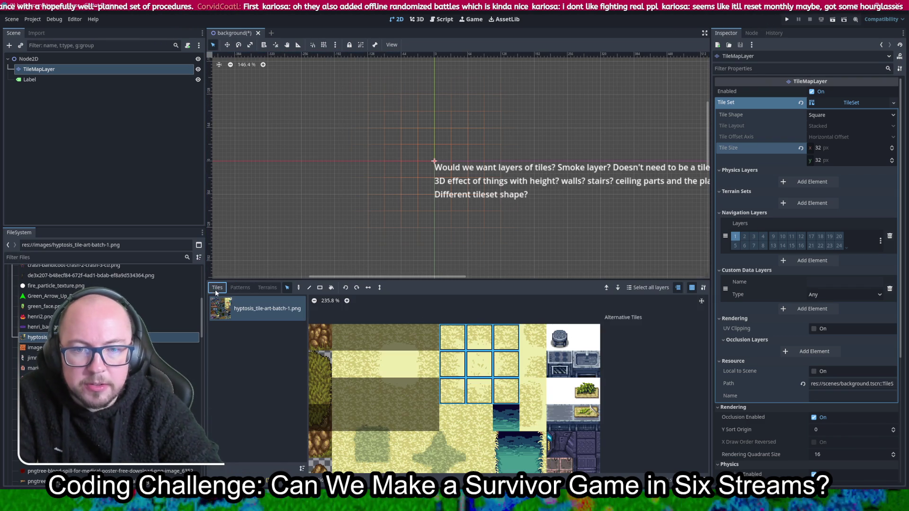
click(238, 287)
key(ctrl+v)
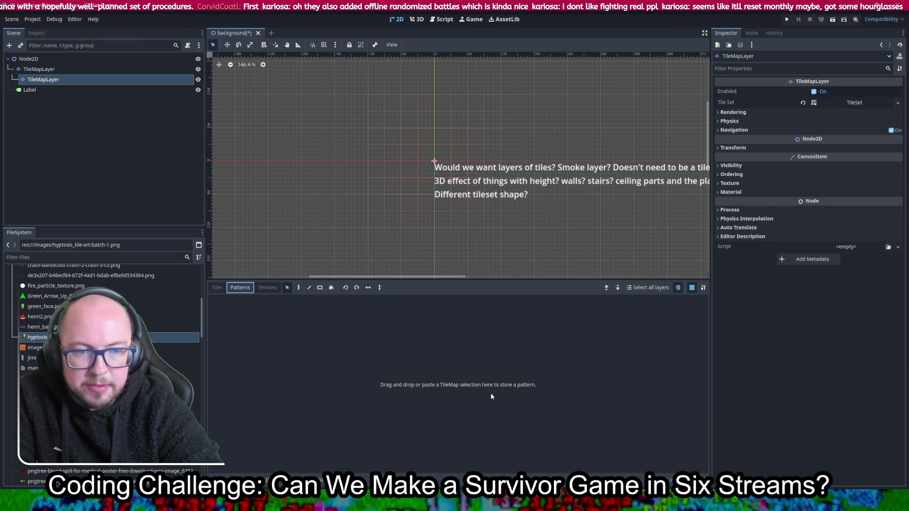
scroll(467, 184, down, 5)
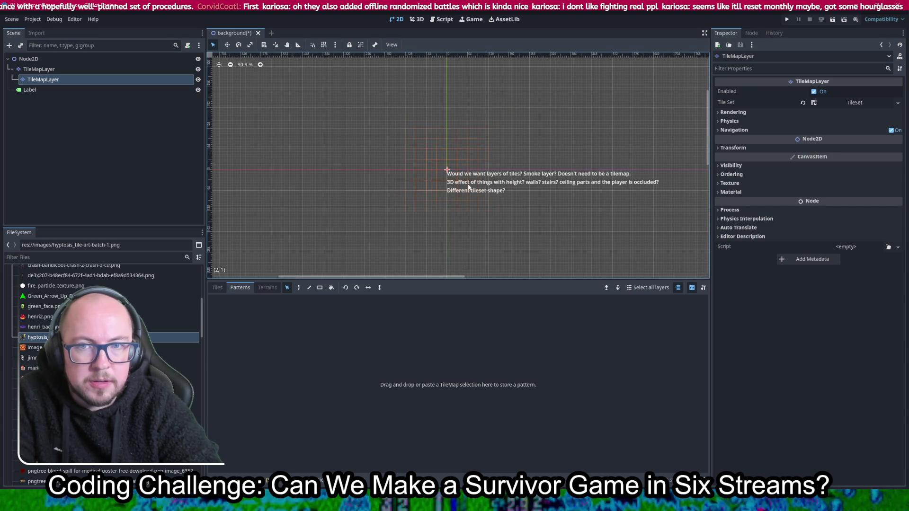
key(ctrl+z)
Step: Reselect the TileMapLayer and show its atlas tiles with no tile selected
click(39, 69)
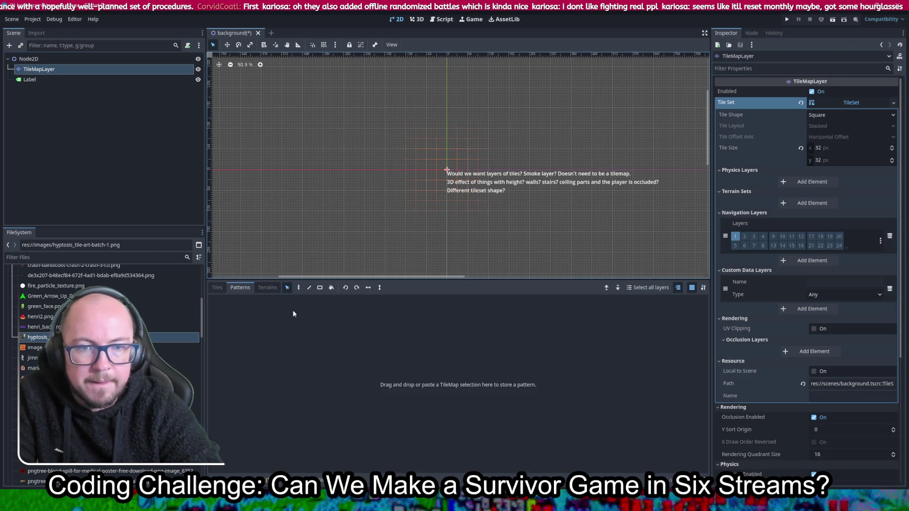
click(218, 288)
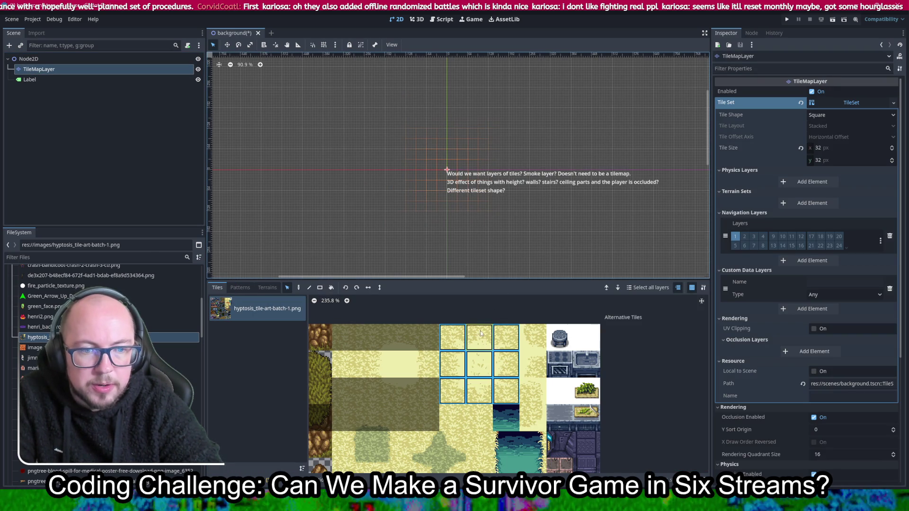
key(Escape)
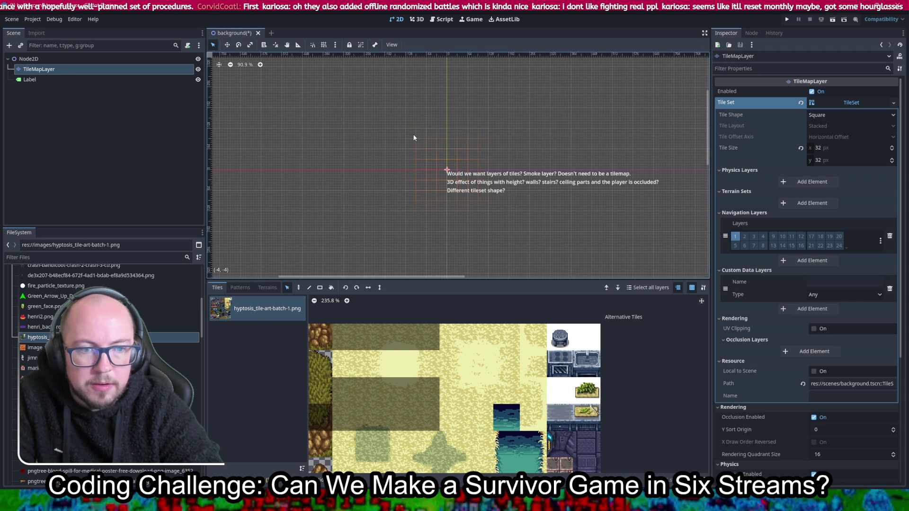
Step: Try picking sand tiles from the atlas, first a 3x3 block, then a single tile
drag(482, 358, 506, 391)
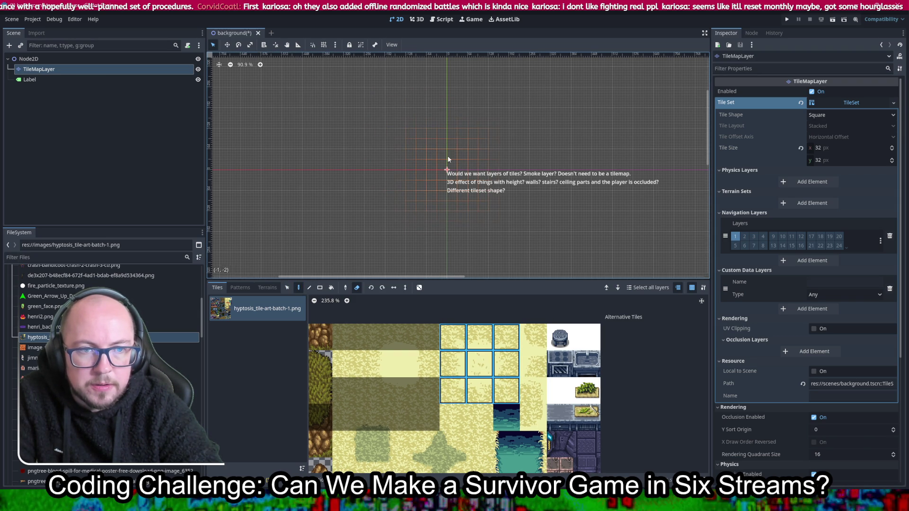
click(453, 338)
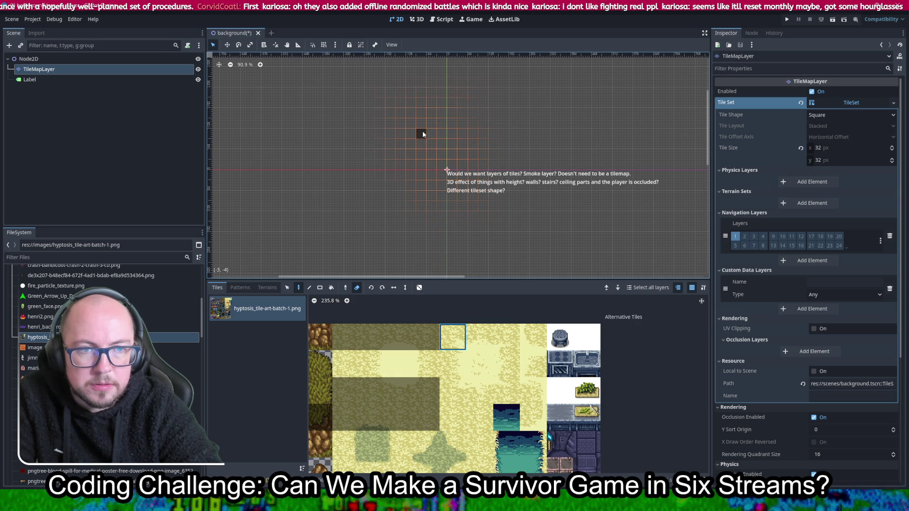
scroll(450, 147, up, 2)
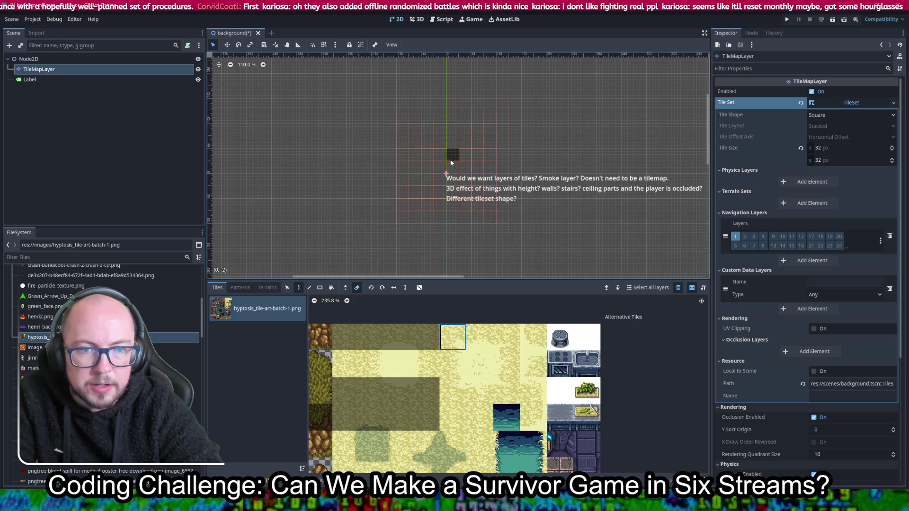
click(357, 287)
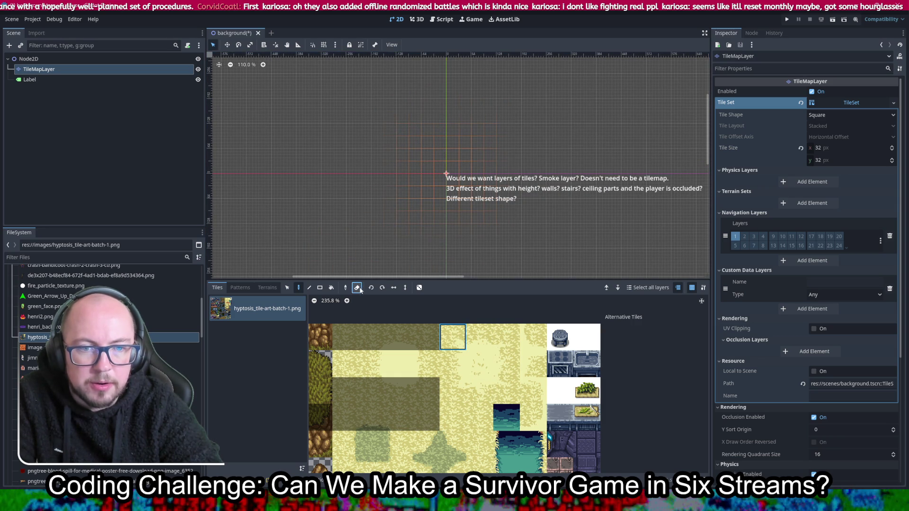
click(287, 287)
Step: Paint a 3x3 sand block on the canvas just up and left of the origin
drag(445, 340, 509, 392)
click(299, 288)
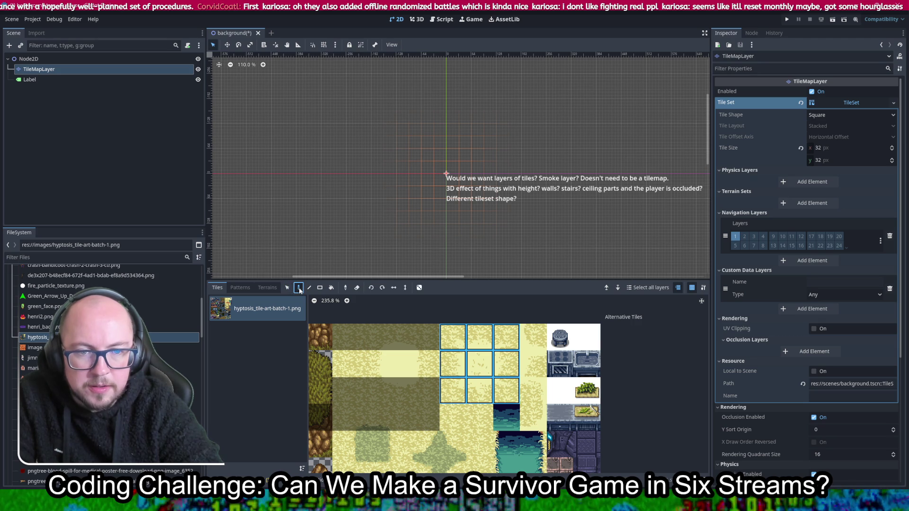
scroll(473, 164, up, 4)
scroll(471, 166, up, 1)
click(319, 138)
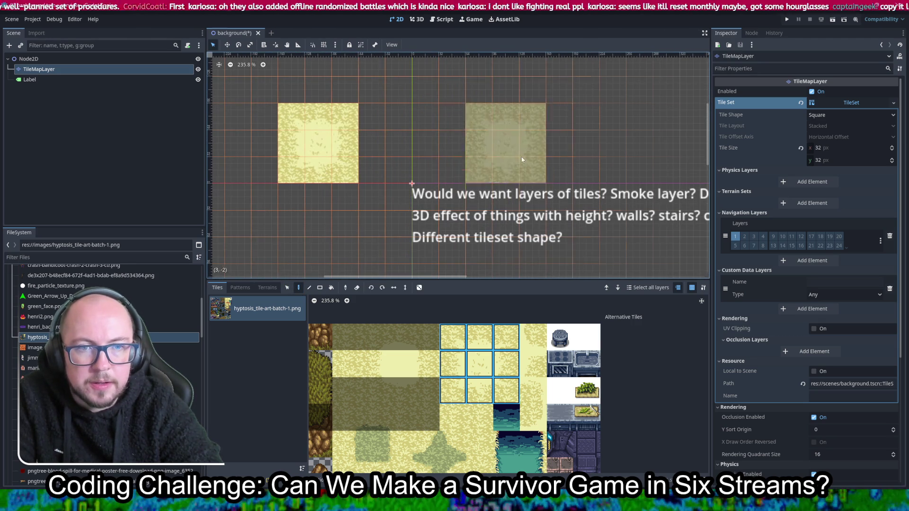
click(240, 287)
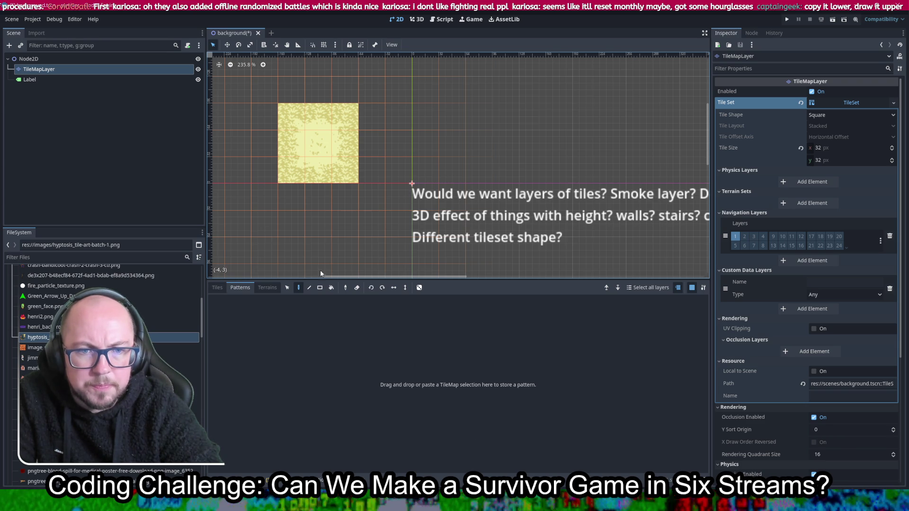
Step: Box-select the painted 3x3 sand block and paste it into Patterns as a new pattern
click(287, 287)
mouse_move(329, 160)
mouse_down()
mouse_move(337, 217)
mouse_move(348, 161)
mouse_up()
mouse_move(304, 133)
mouse_down()
mouse_move(345, 186)
mouse_move(348, 173)
mouse_up()
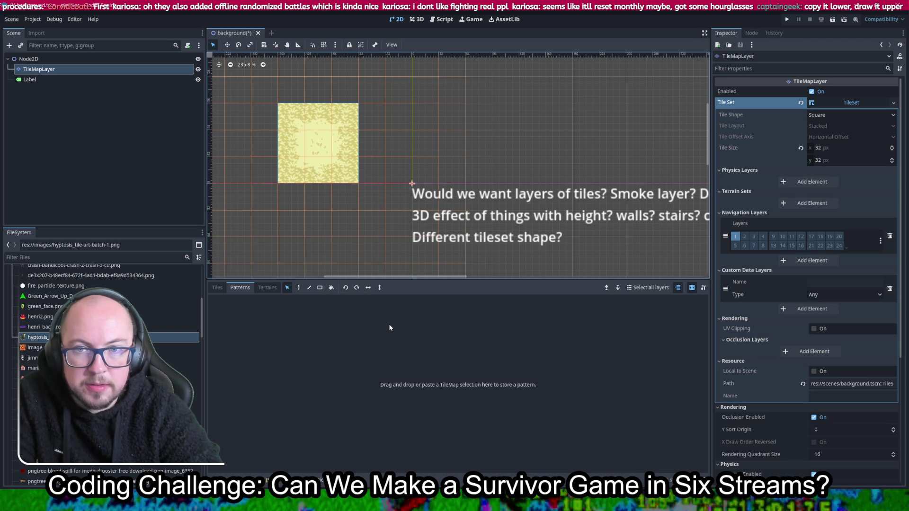
click(428, 374)
key(ctrl+v)
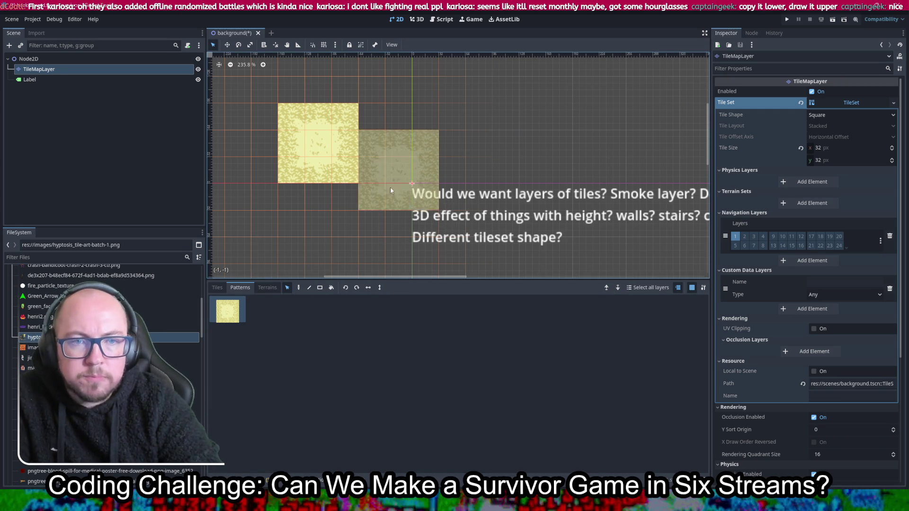
click(217, 290)
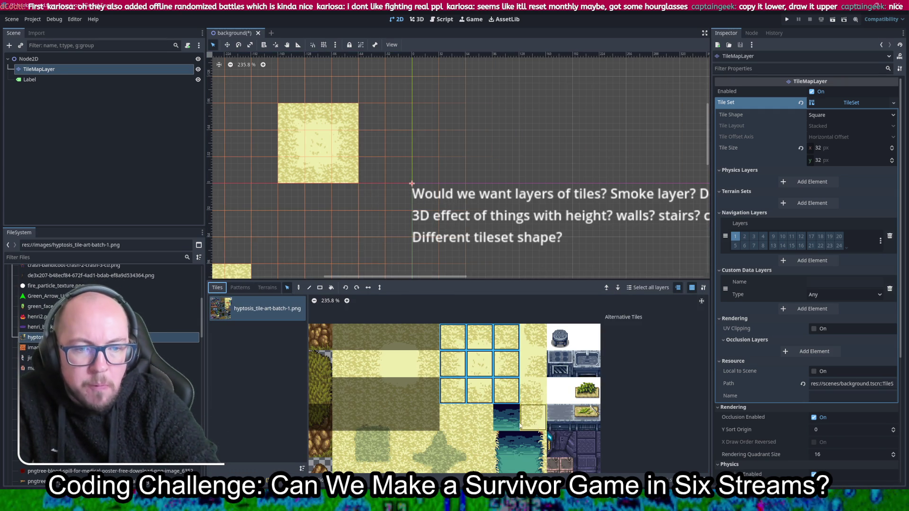
Step: Browse the Hyptosis atlas and pick a sand tile
scroll(423, 377, up, 2)
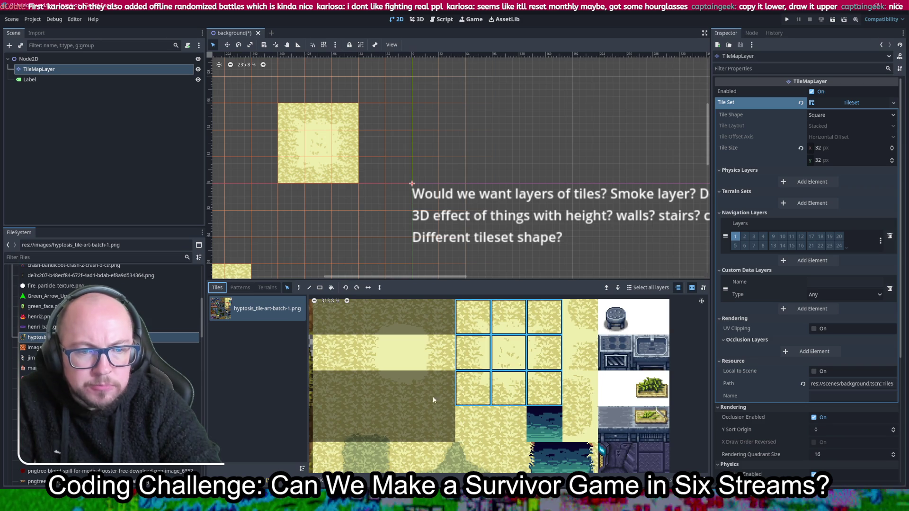
scroll(435, 393, down, 3)
scroll(439, 320, up, 2)
scroll(430, 394, down, 1)
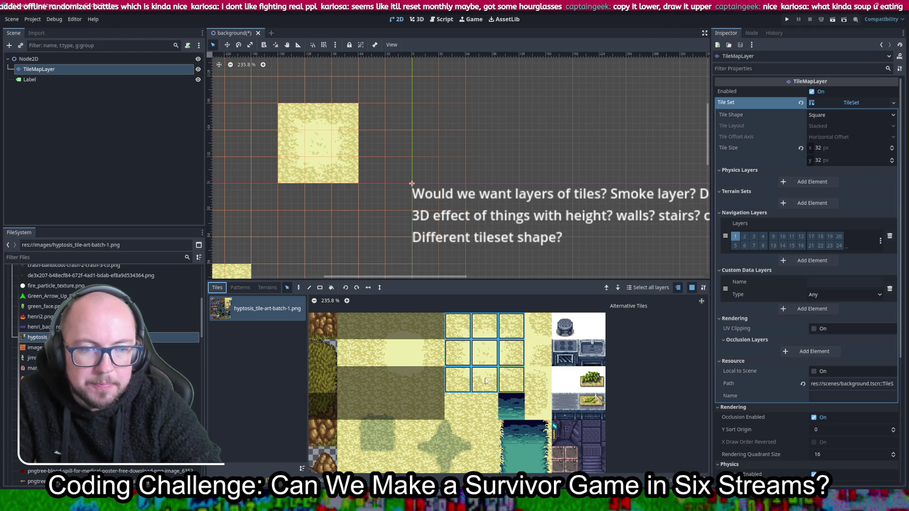
scroll(489, 399, down, 3)
scroll(489, 399, down, 2)
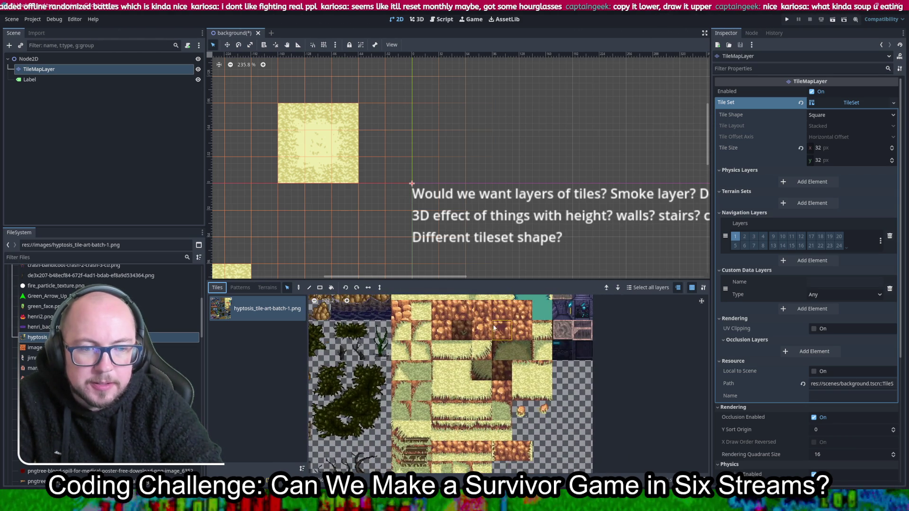
scroll(517, 458, up, 1)
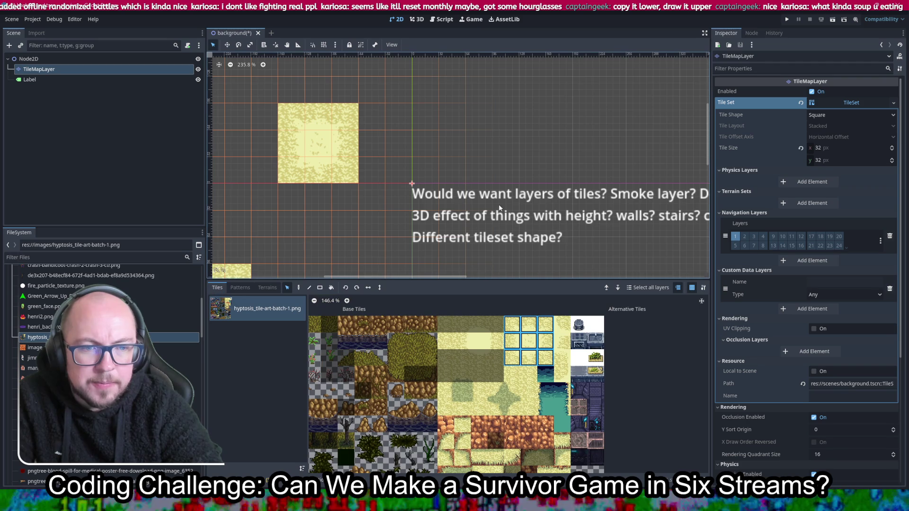
scroll(504, 346, up, 2)
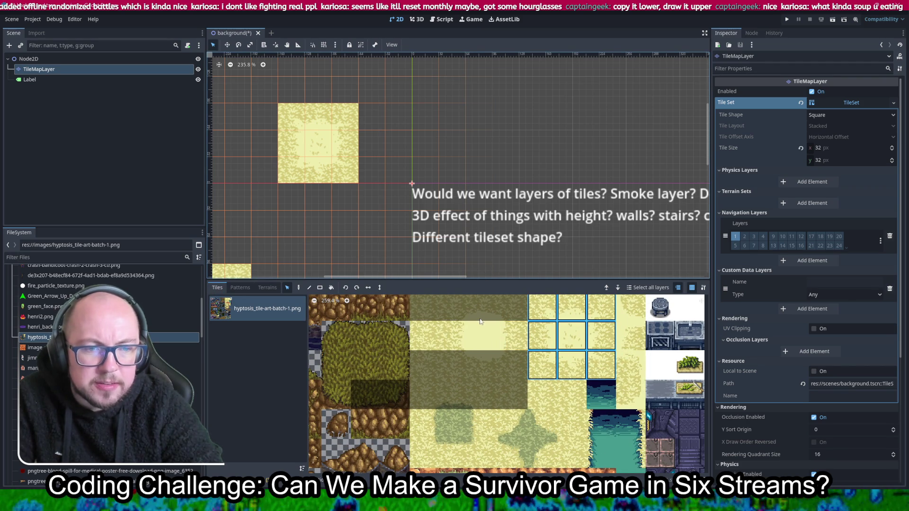
scroll(517, 327, up, 2)
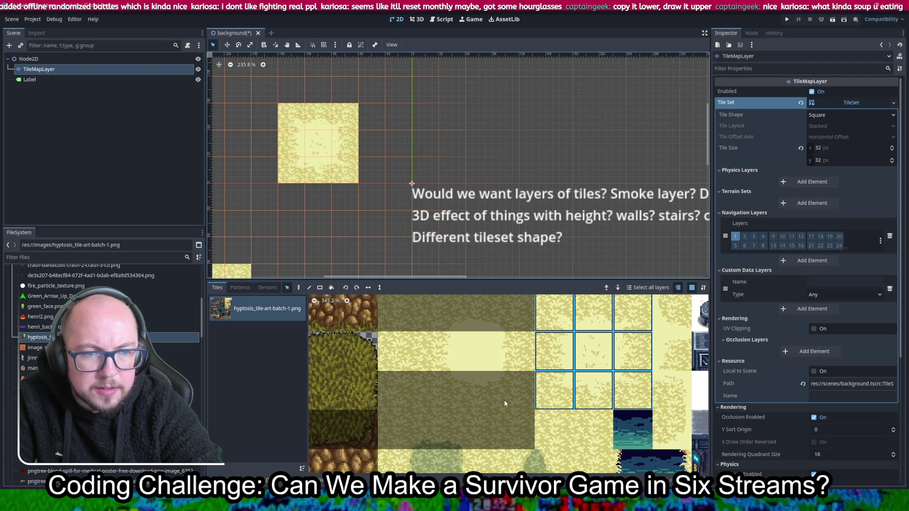
scroll(519, 297, up, 1)
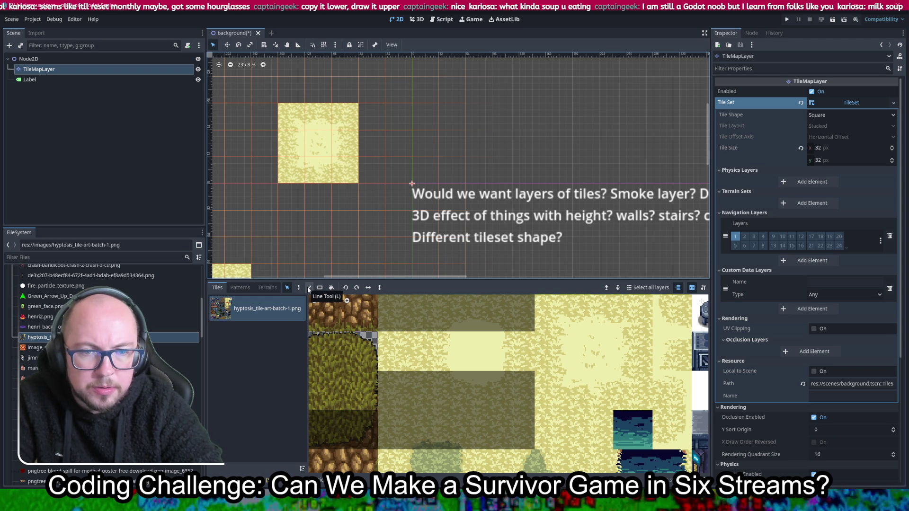
click(431, 343)
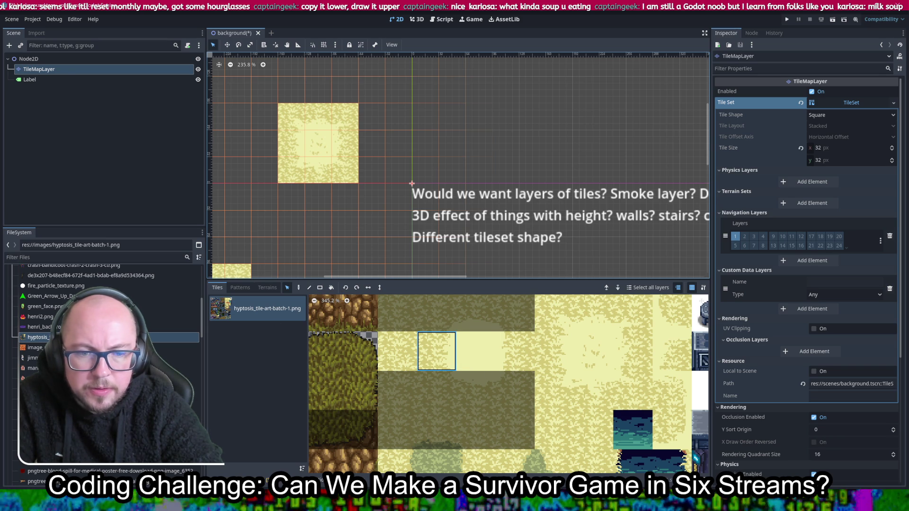
Step: Create tiles from the empty atlas cells in the TileSet Setup view and save the scene
click(369, 494)
scroll(496, 320, up, 3)
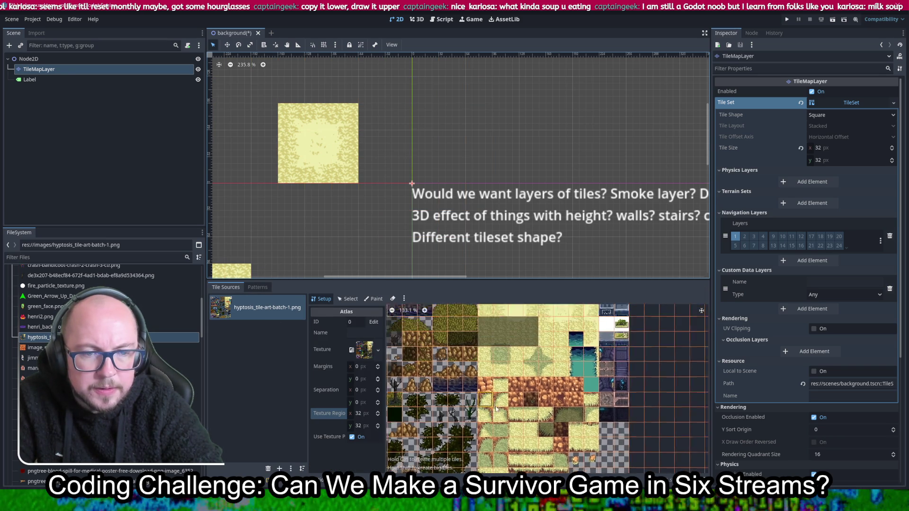
mouse_move(492, 360)
mouse_down()
mouse_move(530, 360)
mouse_move(534, 388)
mouse_move(450, 376)
mouse_move(482, 320)
mouse_move(545, 322)
mouse_up()
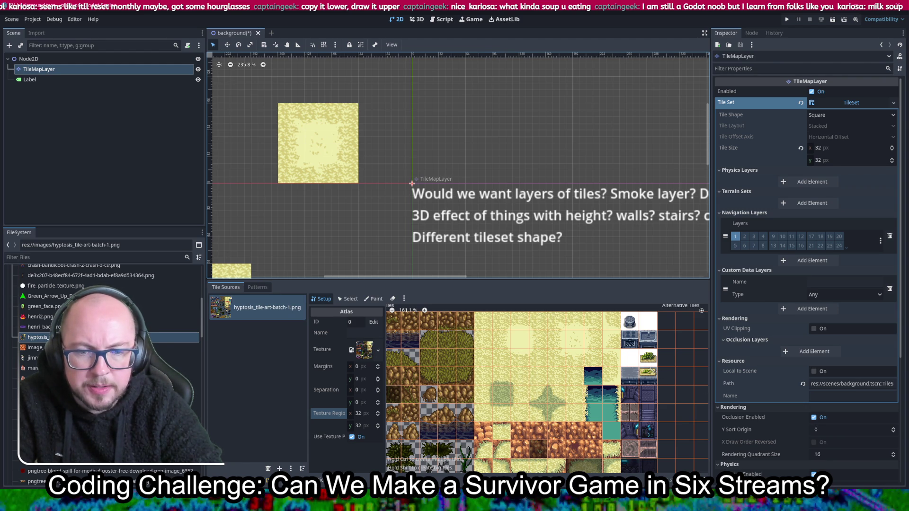
key(ctrl+s)
scroll(308, 146, down, 5)
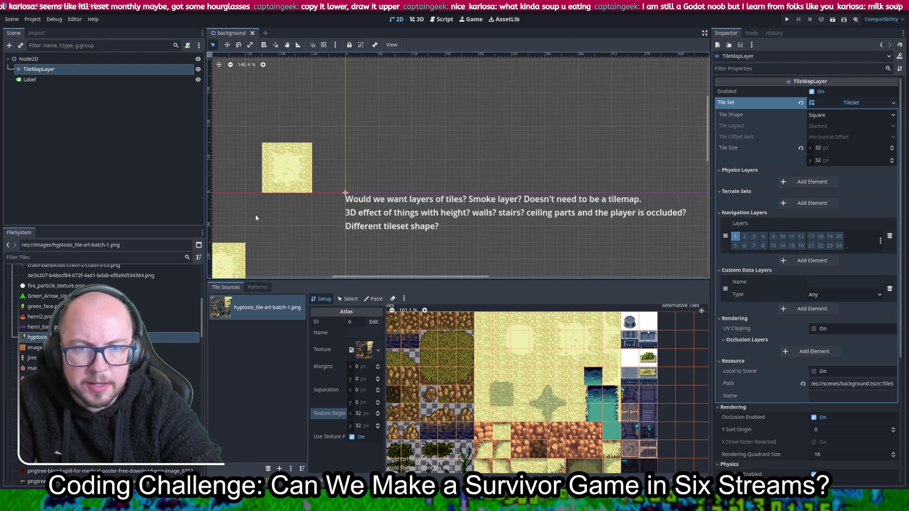
drag(365, 182, 432, 143)
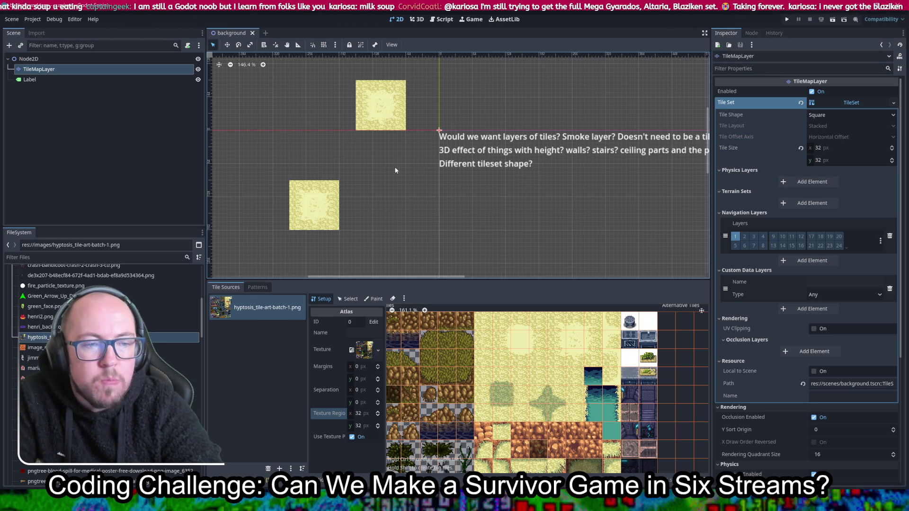
drag(343, 174, 400, 178)
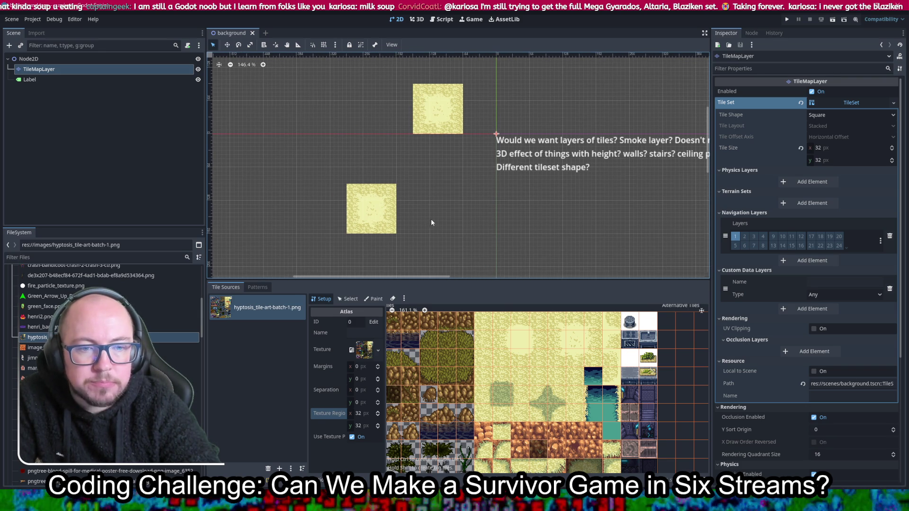
scroll(427, 220, up, 5)
scroll(446, 186, up, 3)
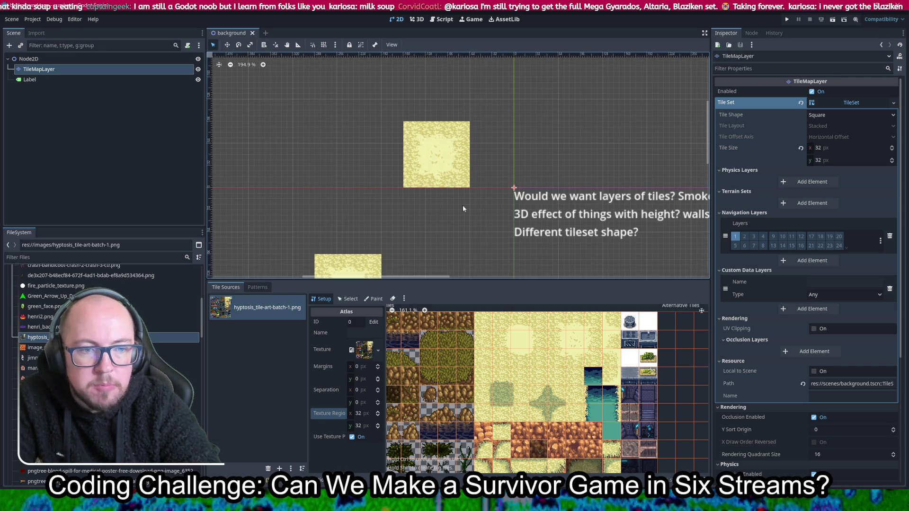
click(256, 287)
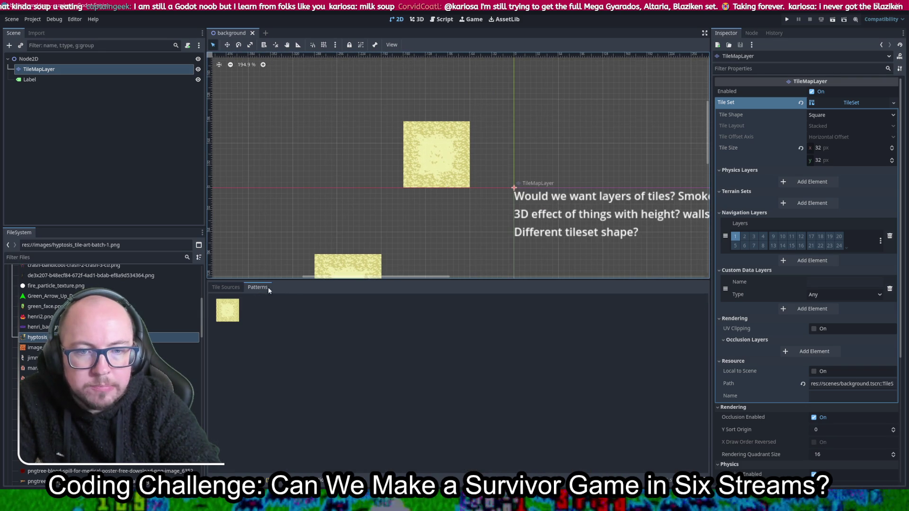
click(226, 287)
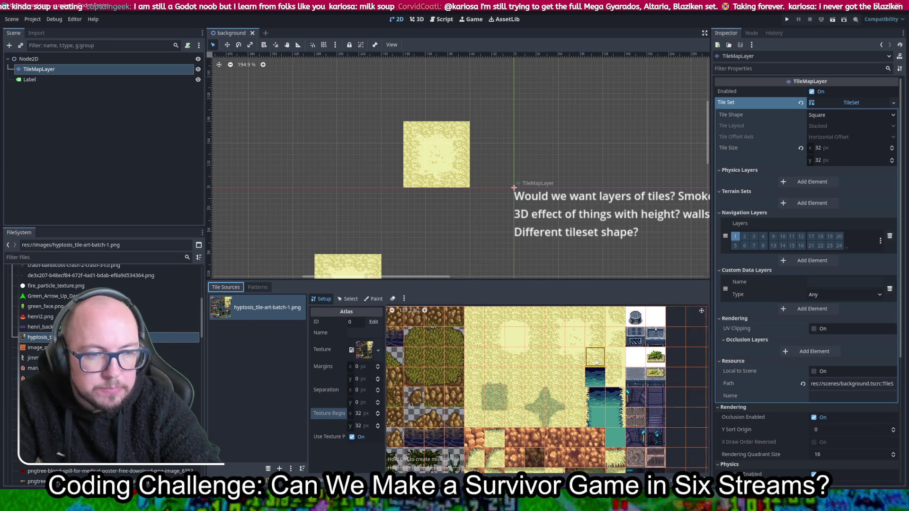
scroll(596, 362, up, 2)
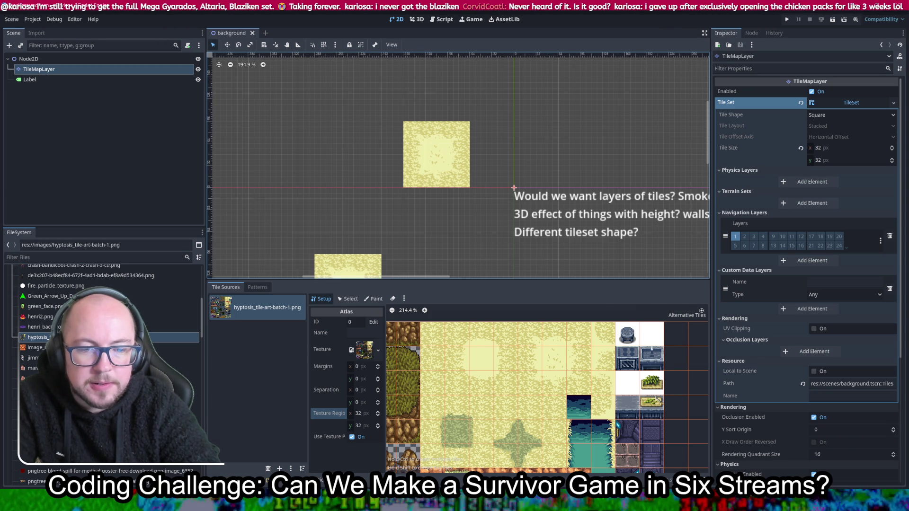
Step: Select a 3x3 sand block in the atlas and paint it left of the existing sand square
click(433, 494)
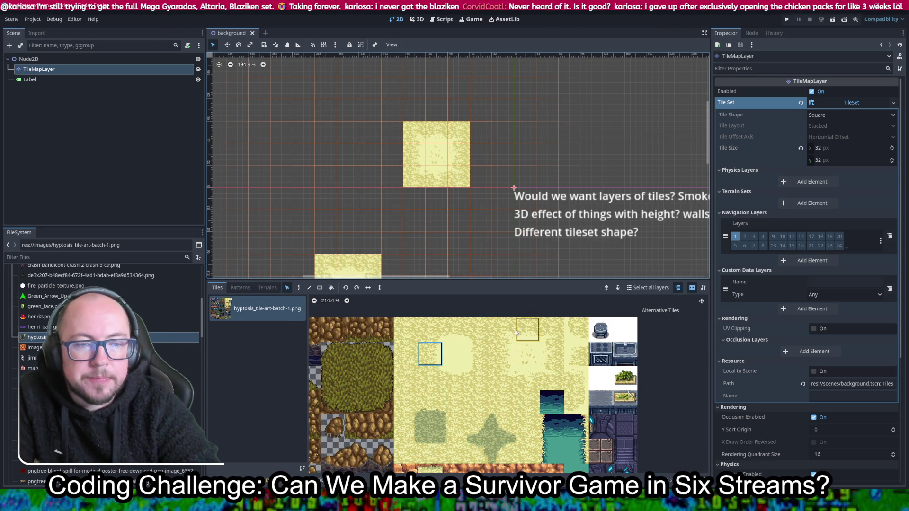
mouse_move(502, 328)
mouse_down()
mouse_move(525, 332)
mouse_move(552, 376)
mouse_up()
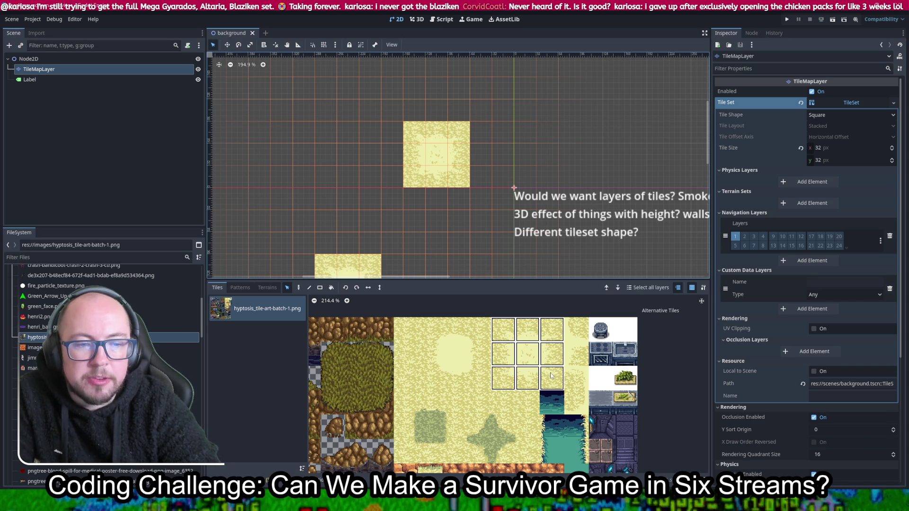
mouse_move(430, 330)
mouse_down()
mouse_move(454, 331)
mouse_move(486, 381)
mouse_up()
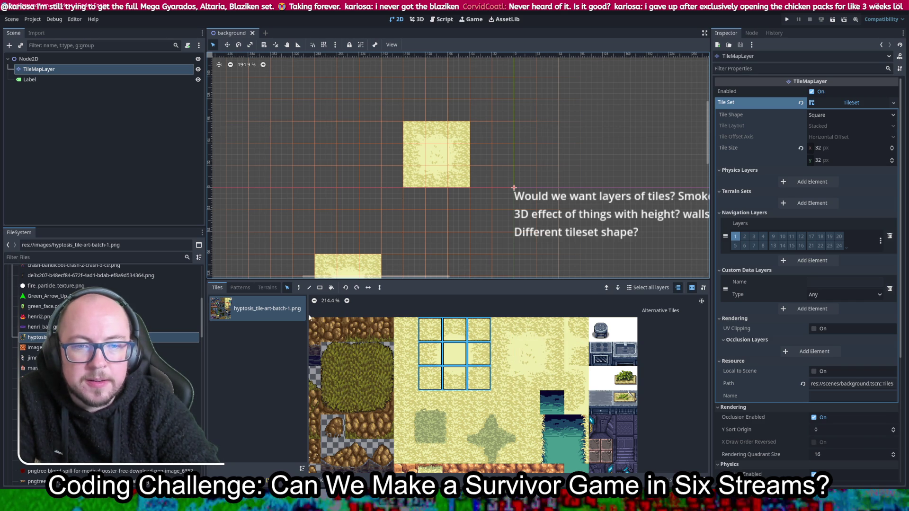
click(298, 288)
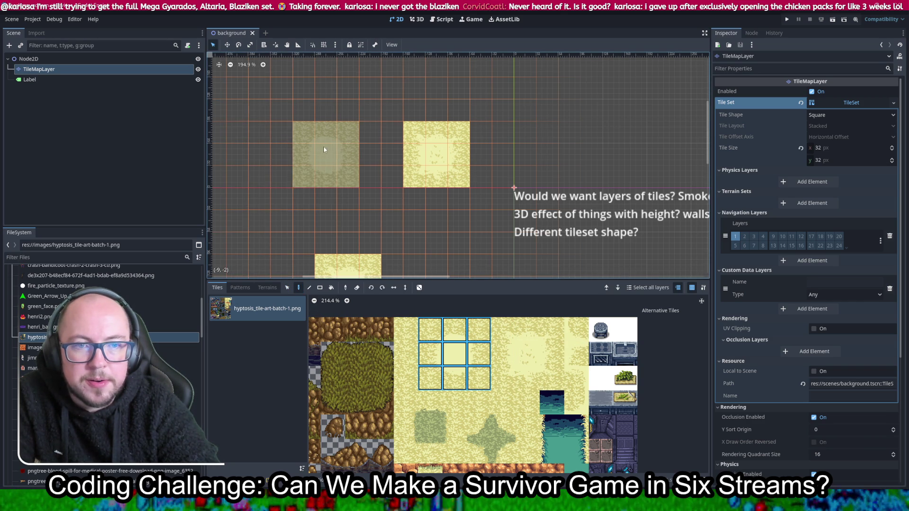
click(344, 148)
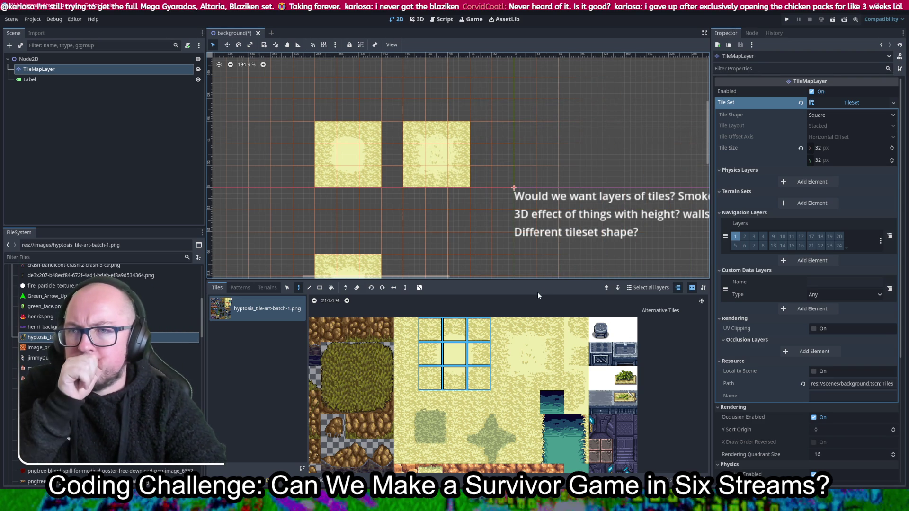
scroll(433, 192, left, 2)
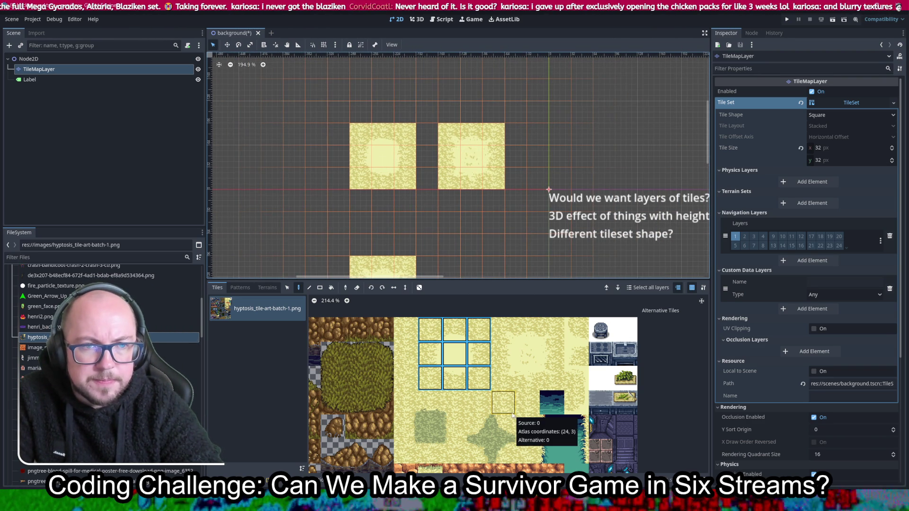
click(230, 287)
click(287, 287)
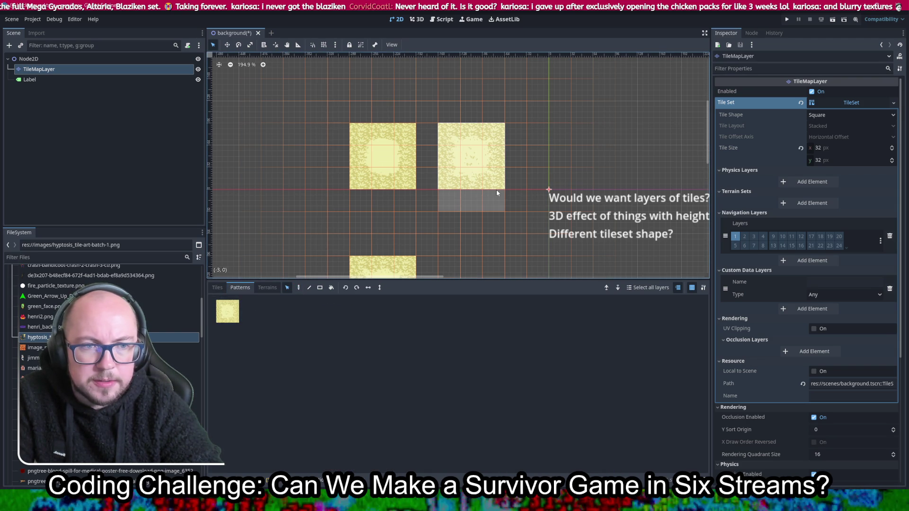
Step: Paste the selected painted tiles into Patterns as a second sand-block pattern
click(435, 409)
key(ctrl+v)
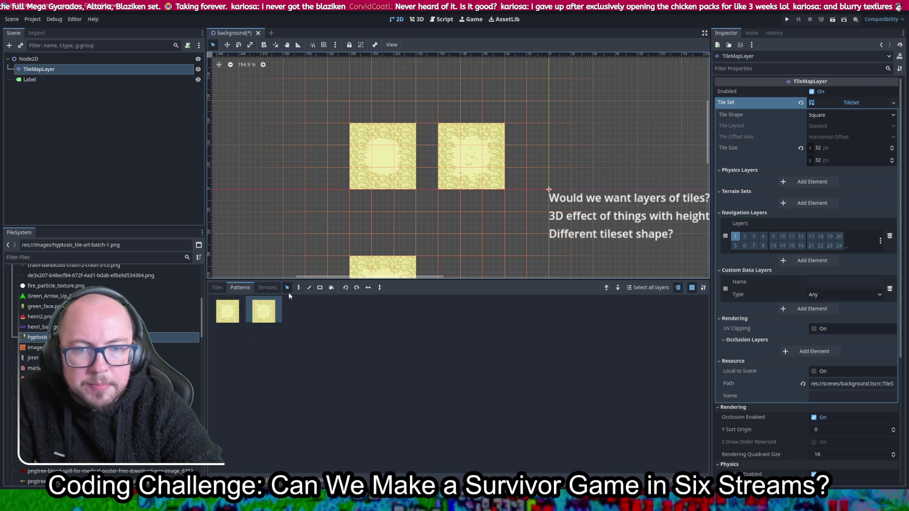
key(Delete)
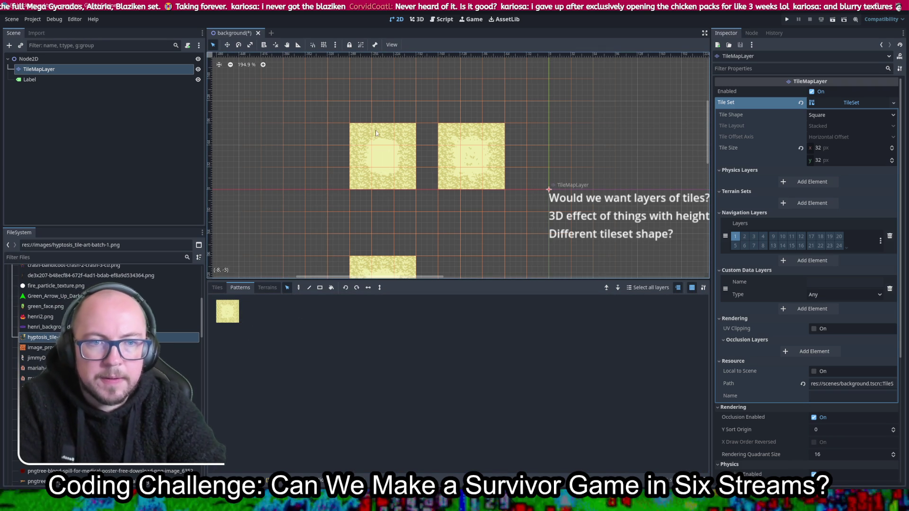
click(376, 409)
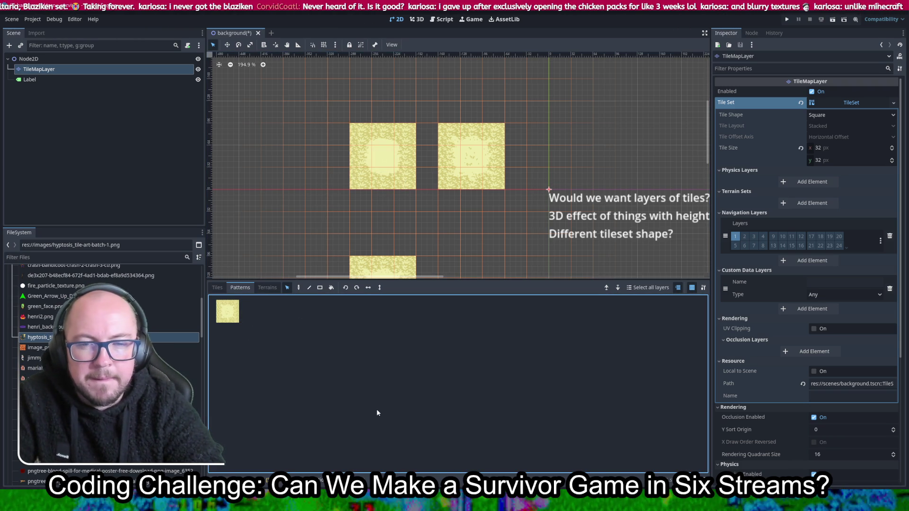
key(ctrl+v)
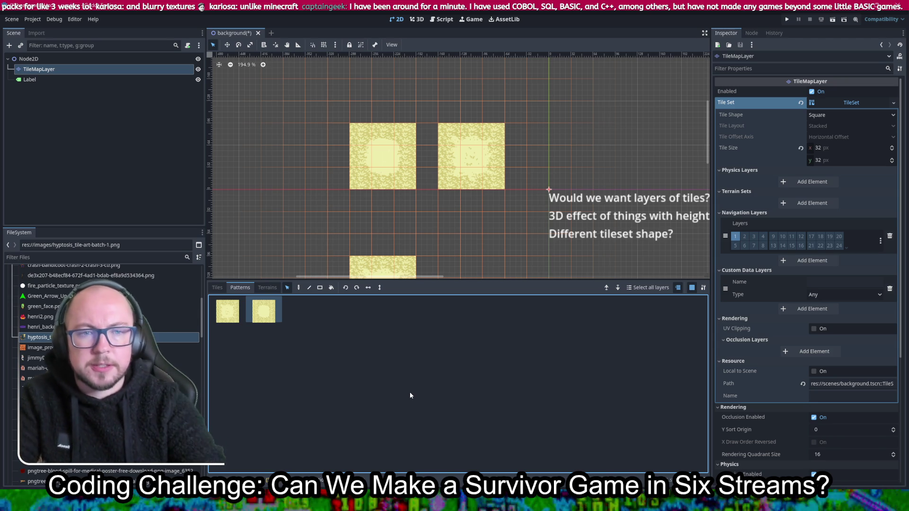
Step: Bring the upper sand tiles into view and return to the hyptosis atlas tiles
mouse_move(410, 152)
mouse_down()
mouse_move(425, 102)
mouse_move(432, 106)
mouse_up()
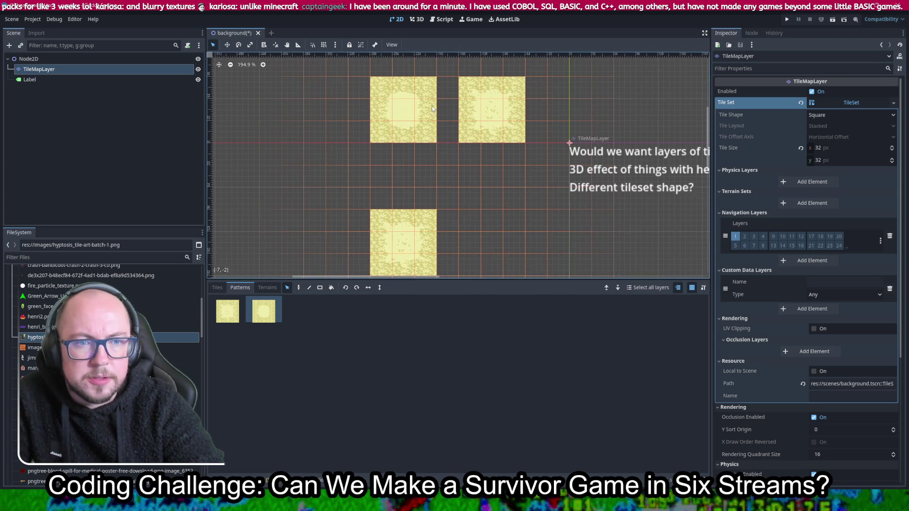
scroll(431, 106, down, 2)
click(217, 287)
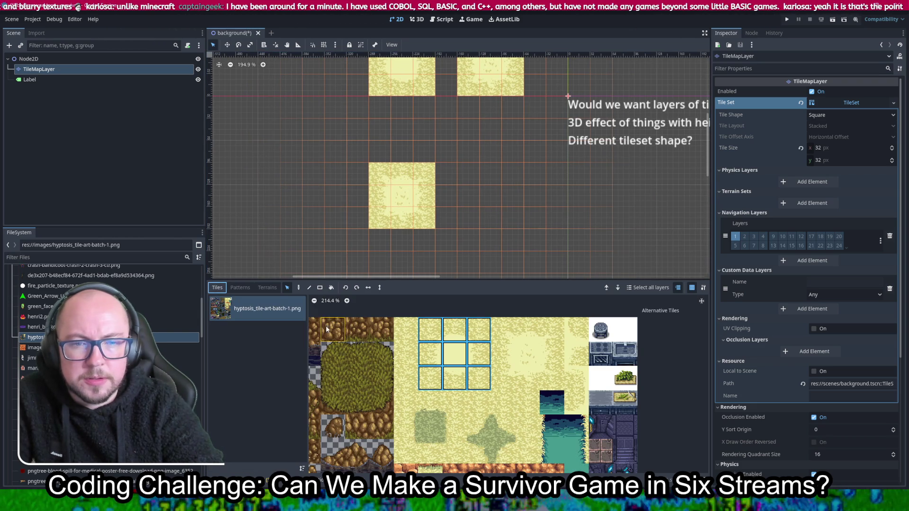
Step: Clear the atlas selection and inspect one sand tile's properties in the TileSet editor
scroll(534, 365, up, 3)
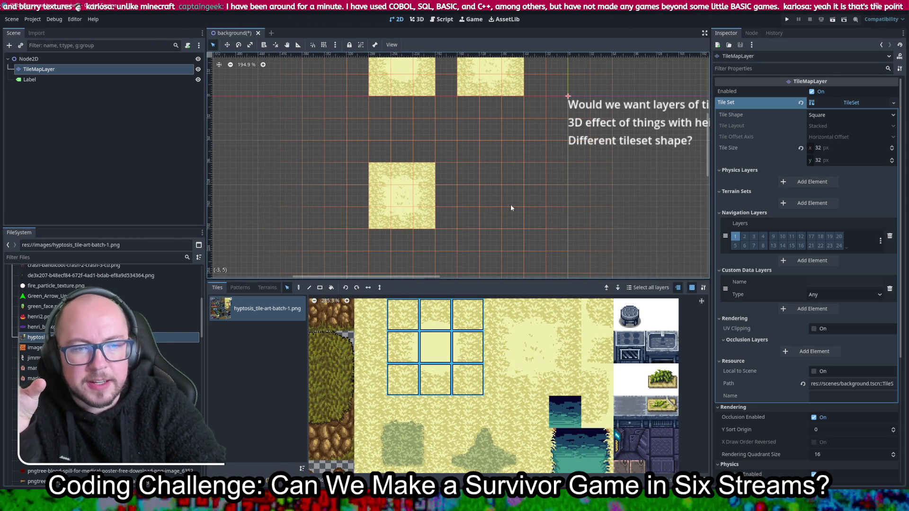
key(Escape)
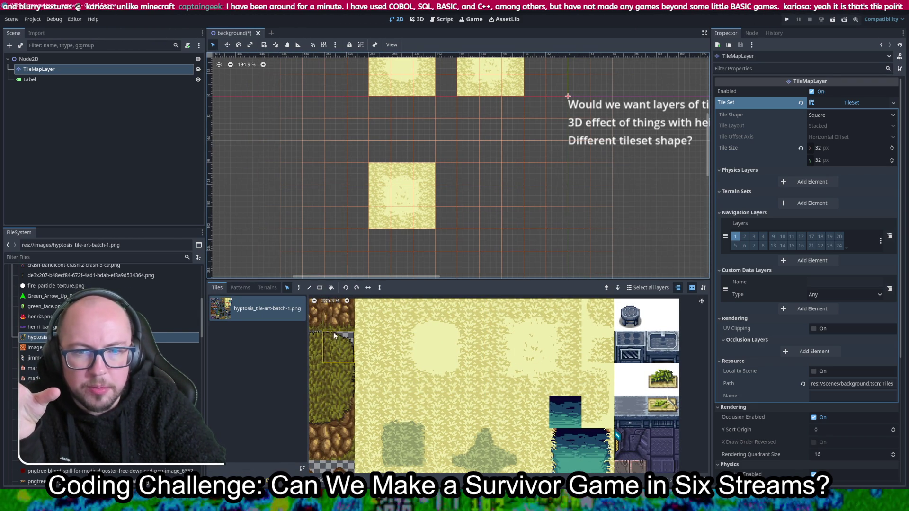
click(292, 497)
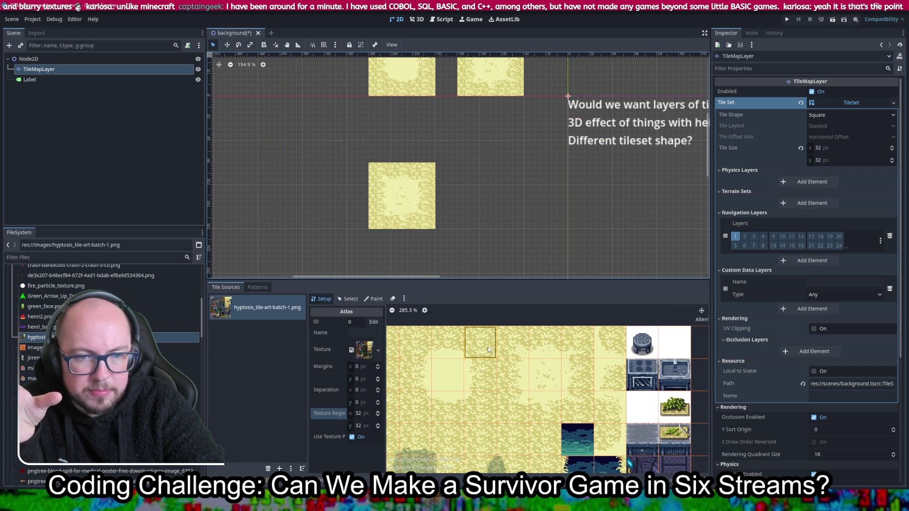
click(353, 299)
click(476, 341)
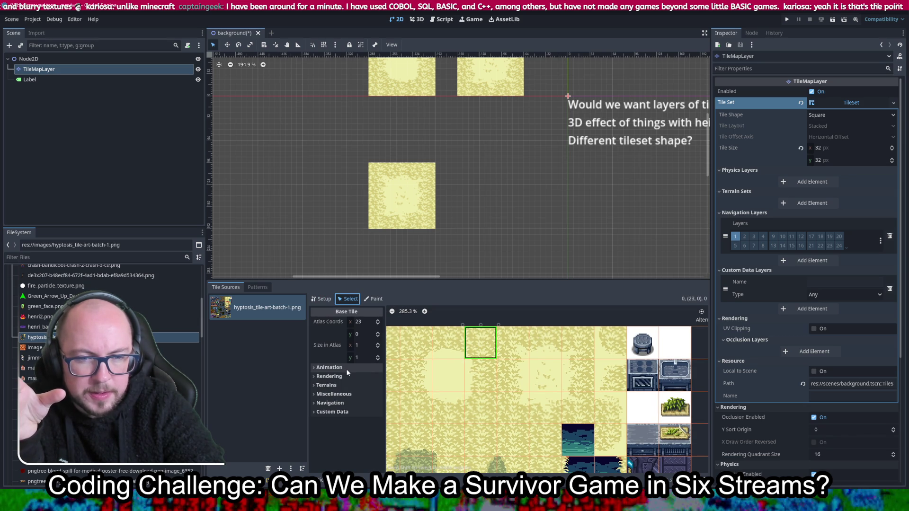
Step: Show the saved patterns listing both sand-block patterns
scroll(500, 376, down, 3)
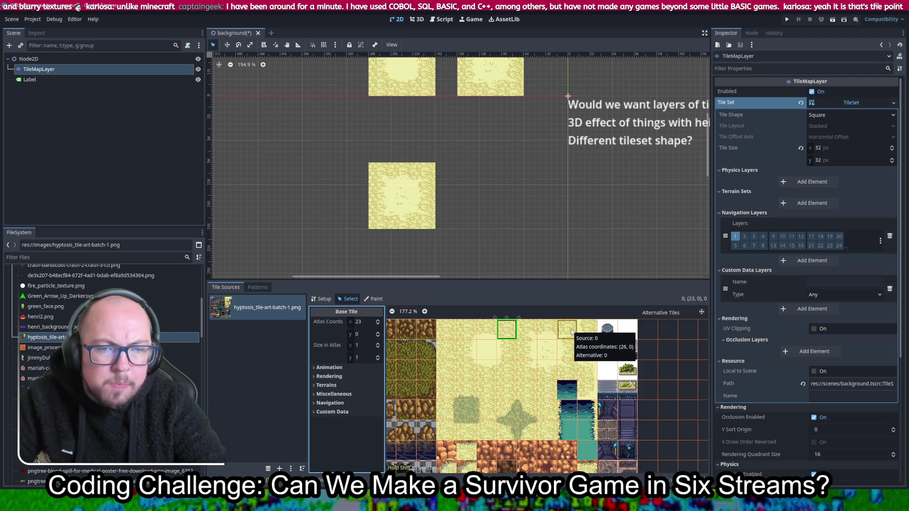
scroll(571, 331, up, 3)
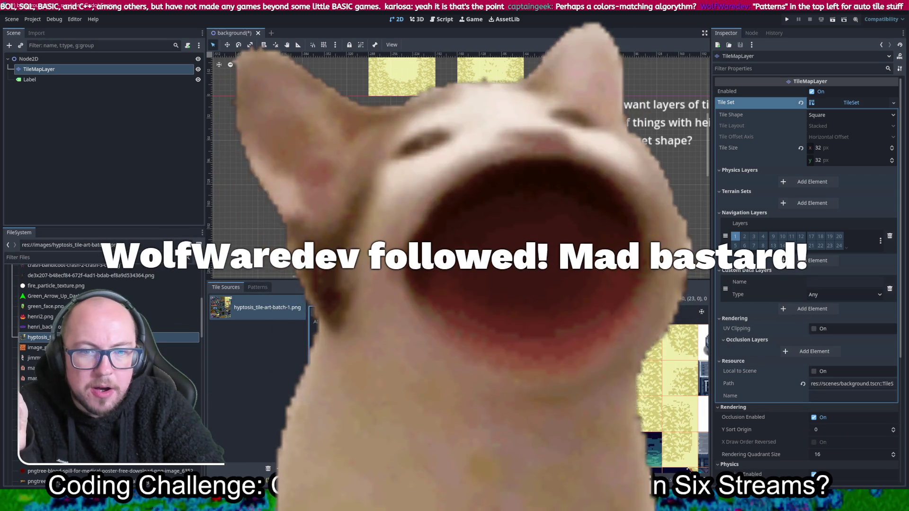
click(257, 287)
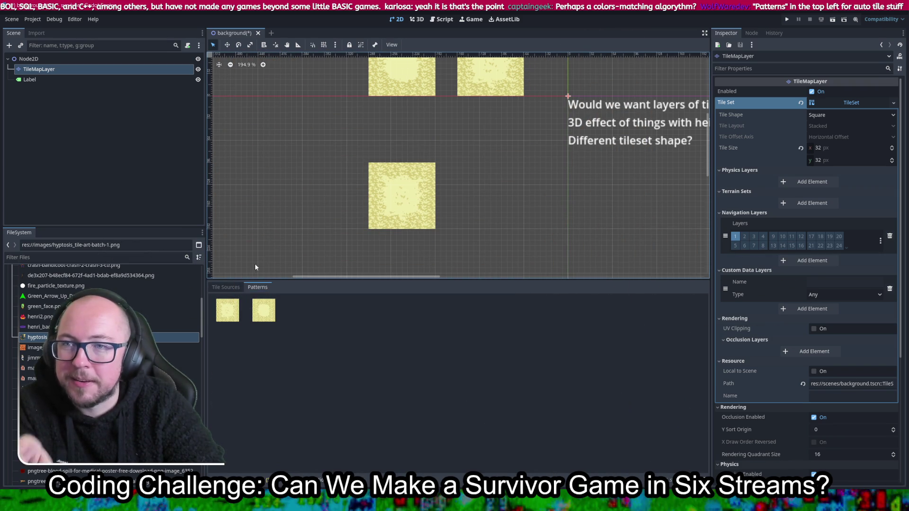
Step: Return to the atlas tile sources and pan over the painted sand tiles, then show the OpenGameArt page
click(228, 288)
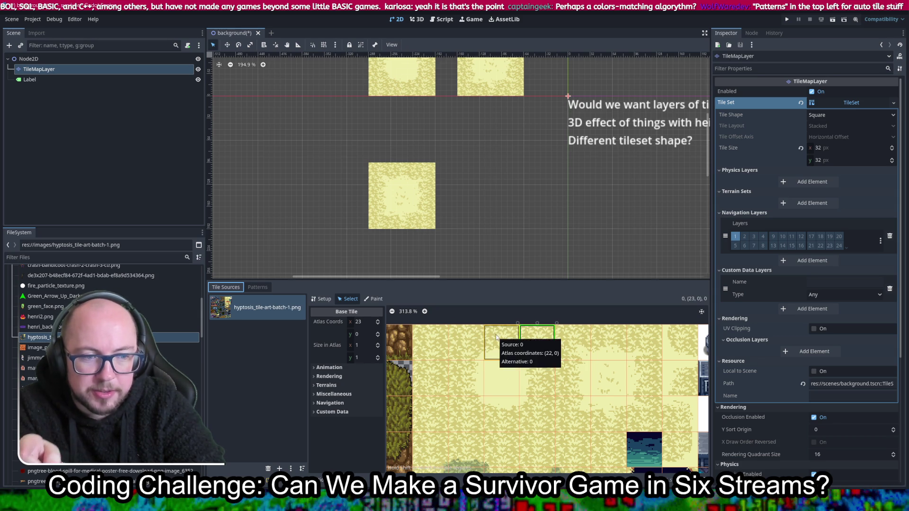
scroll(606, 339, right, 3)
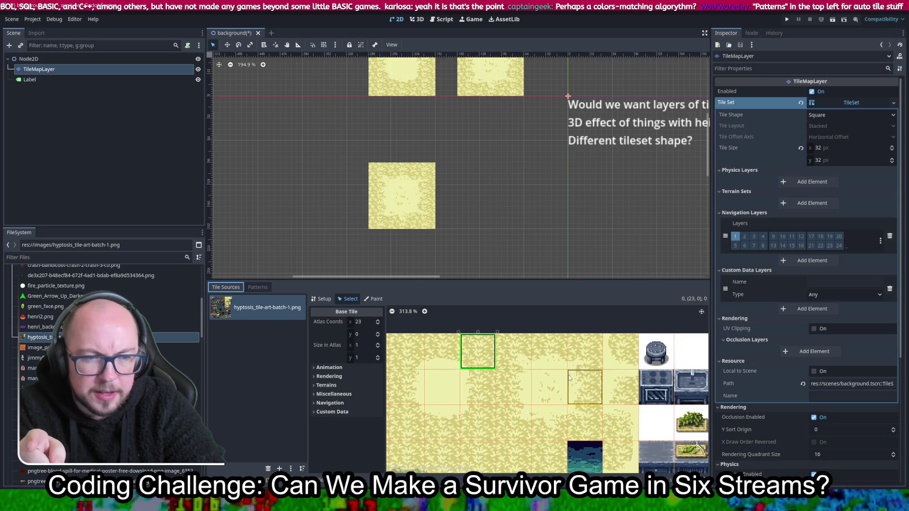
scroll(622, 353, down, 2)
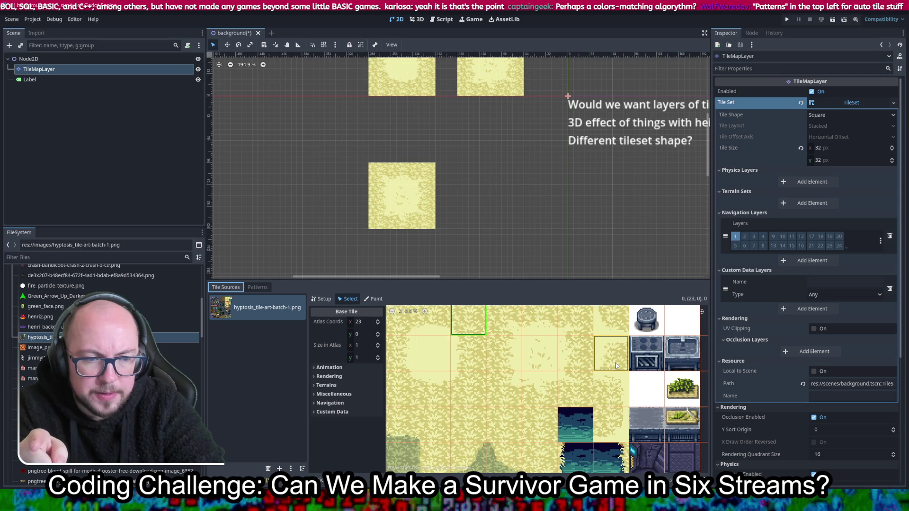
drag(623, 362, 701, 420)
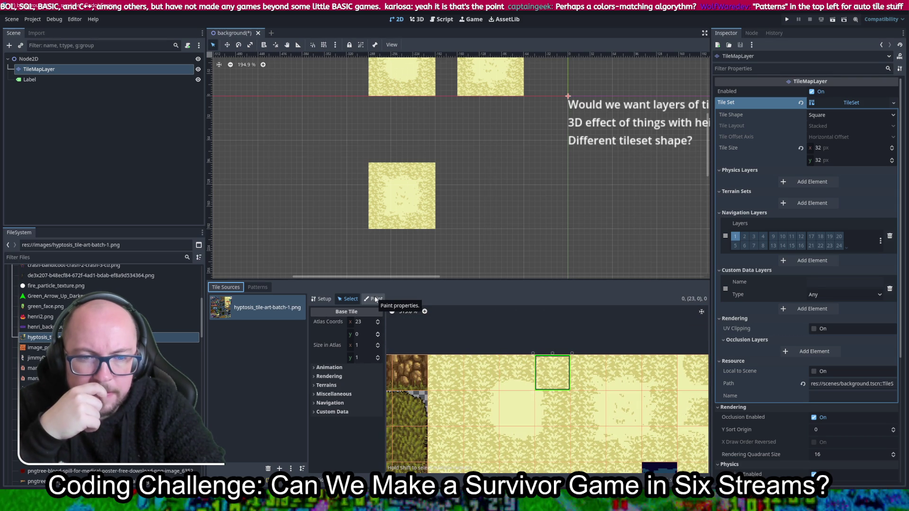
drag(476, 183, 473, 239)
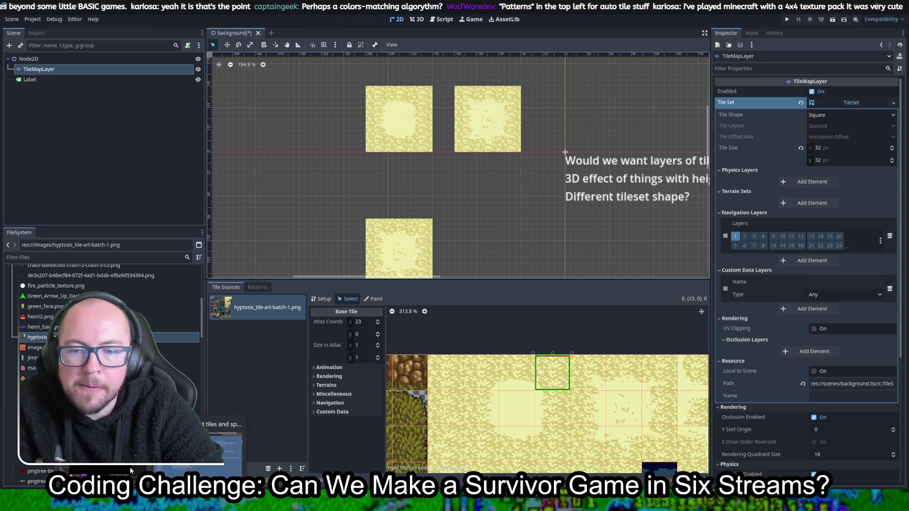
click(222, 445)
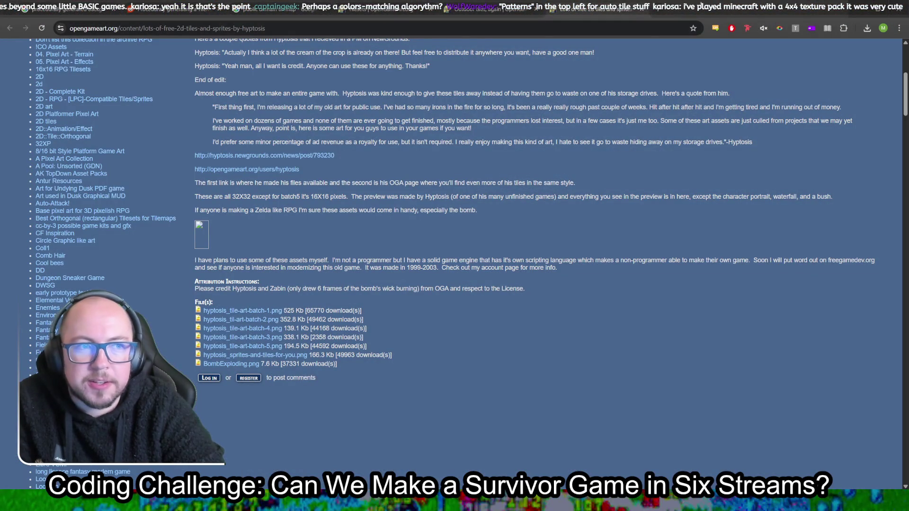
Step: Search 'minecraft 4x4 texture pack' and open the Fourté 4x4 pack on Planet Minecraft
click(659, 11)
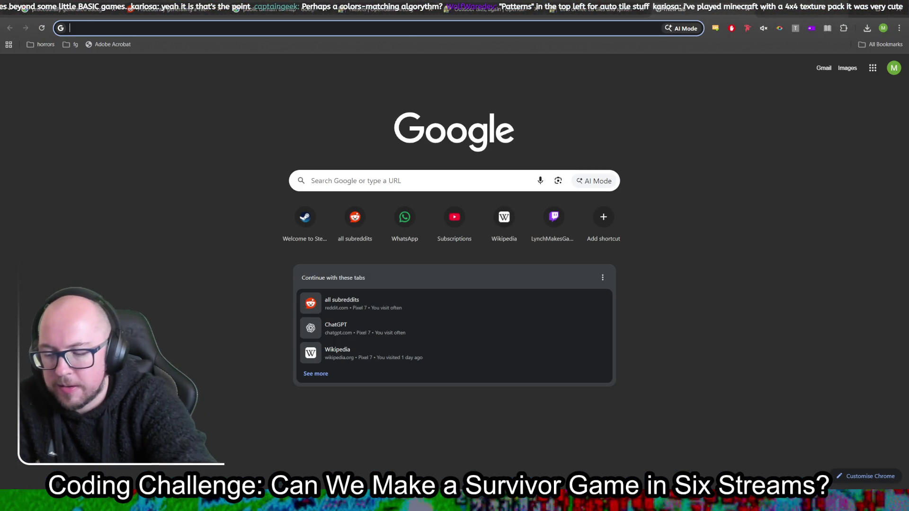
text(minecraf)
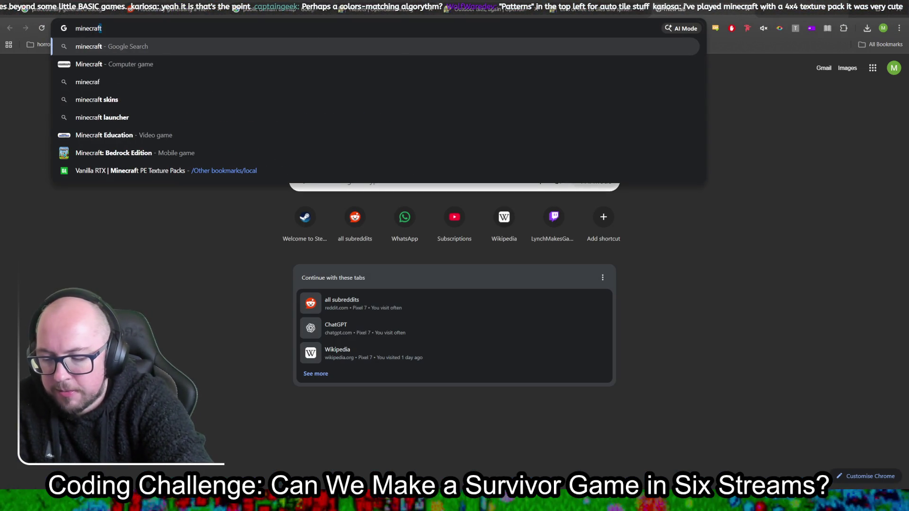
text(t 4x4 te)
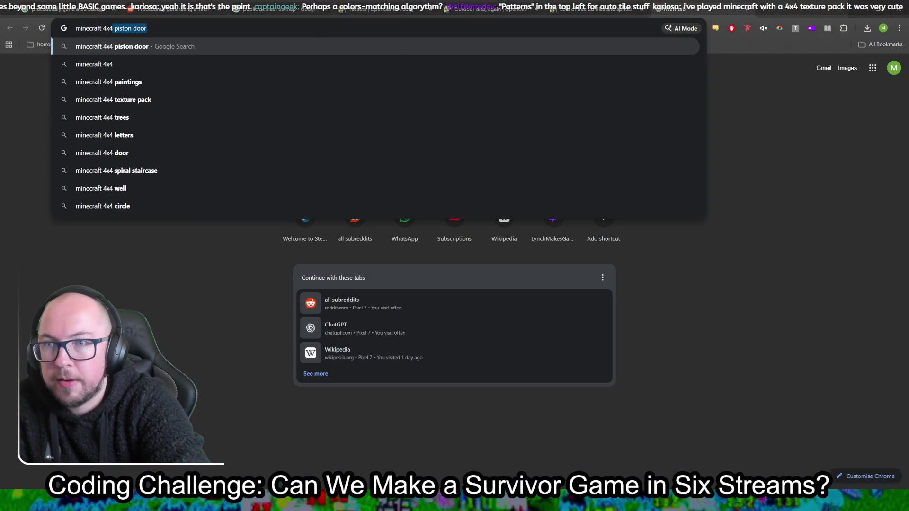
key(Return)
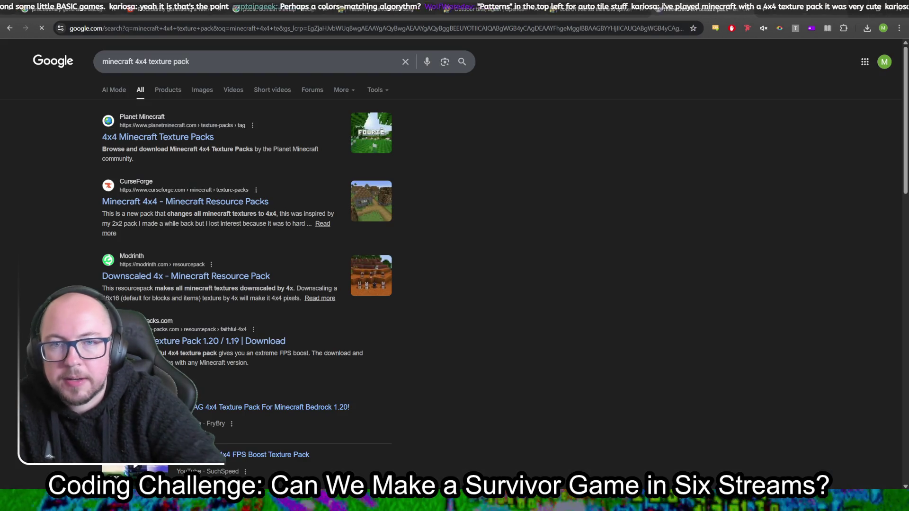
click(192, 136)
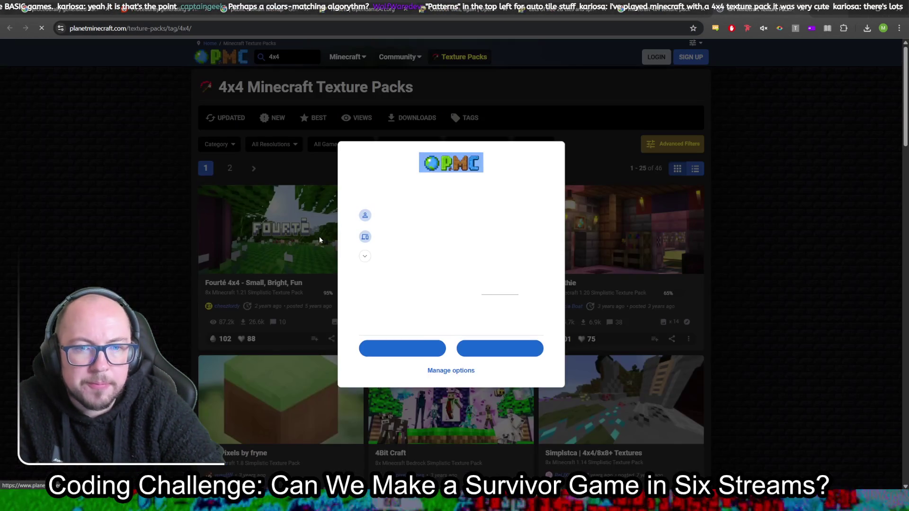
click(497, 350)
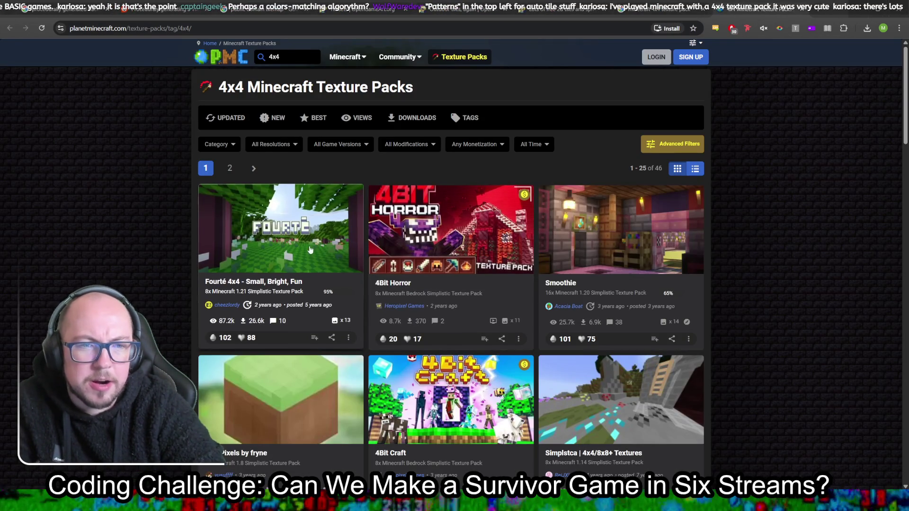
click(275, 217)
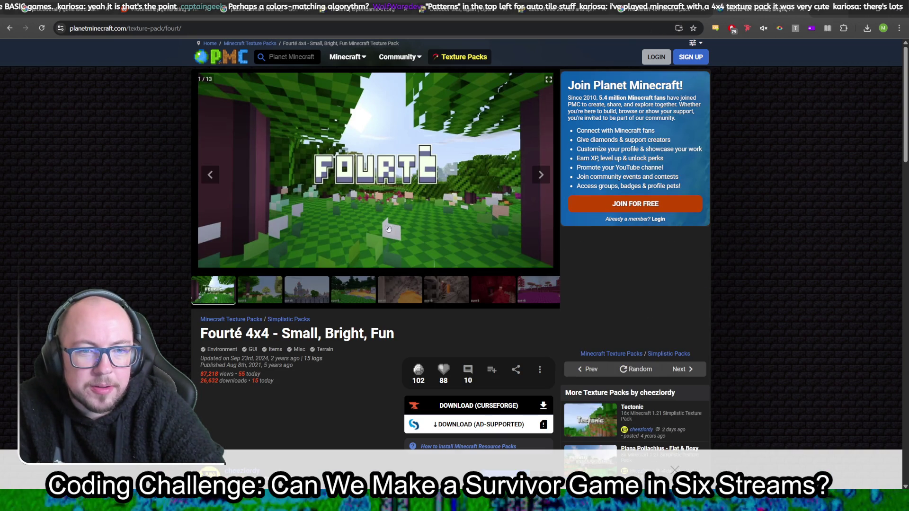
Step: Browse the gallery screenshots (castle, forest, lava cave, desert, temple, village, jungle), then return to Godot
click(255, 291)
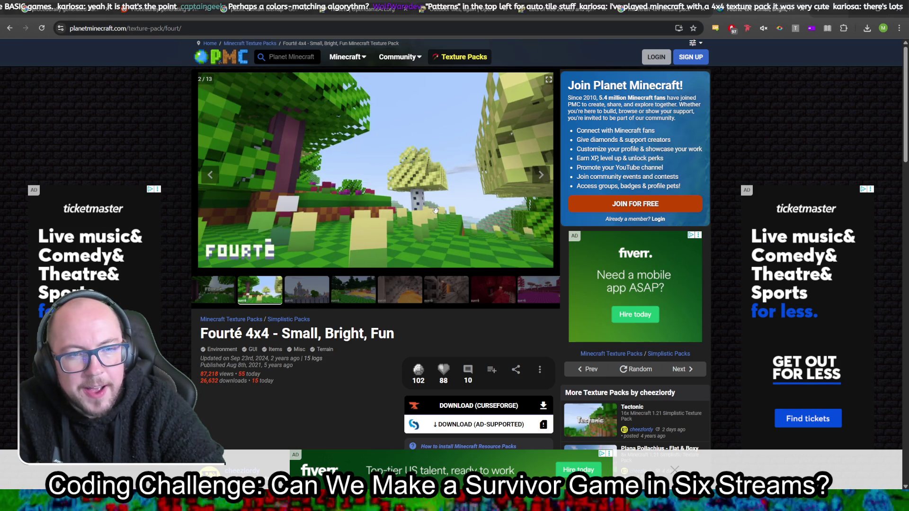
click(326, 295)
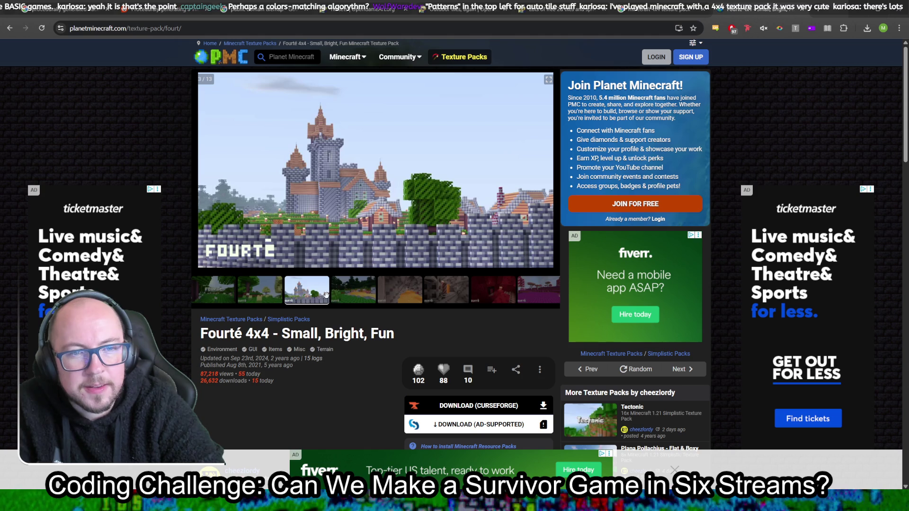
click(339, 297)
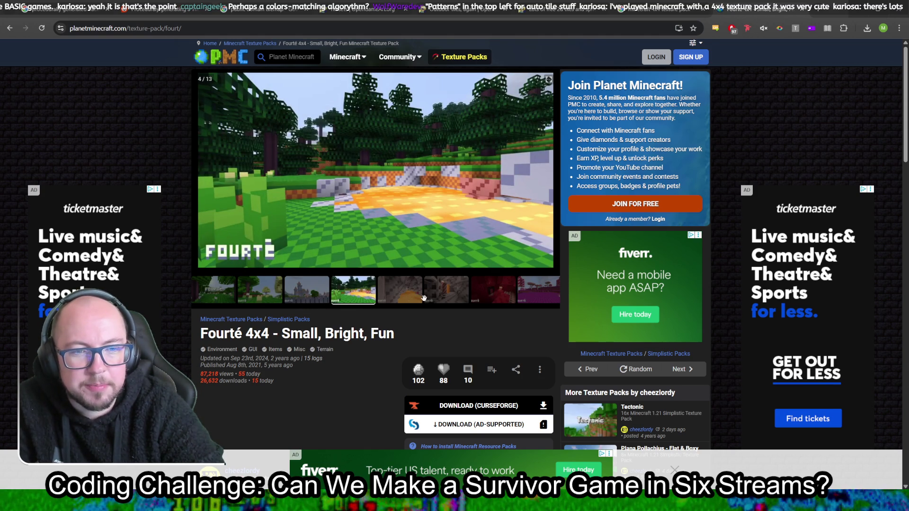
click(409, 294)
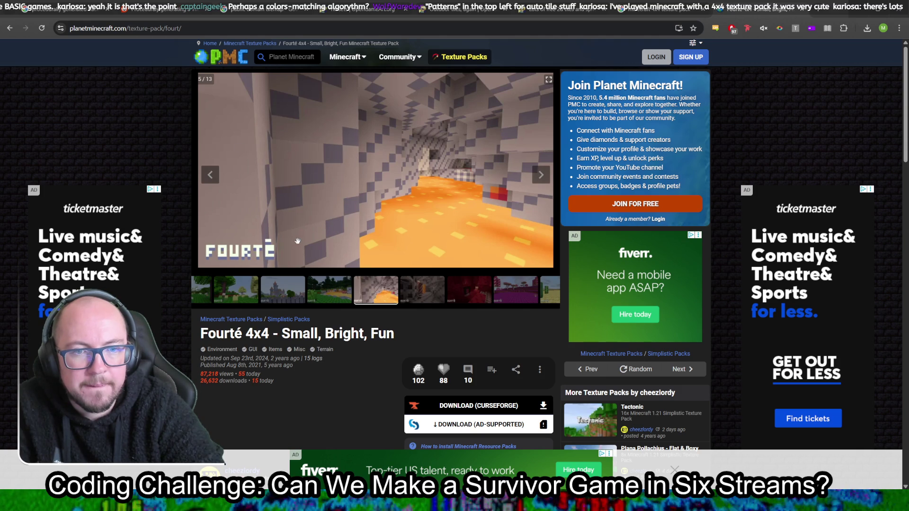
click(424, 292)
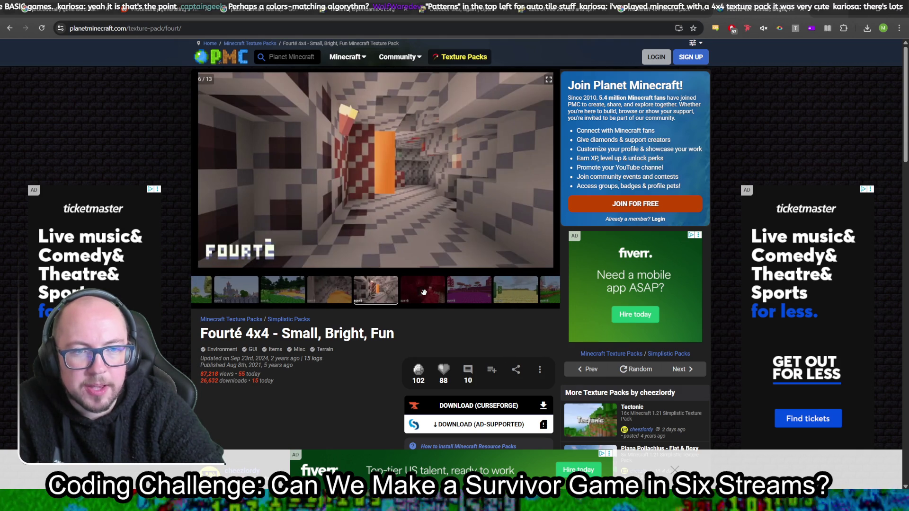
click(426, 296)
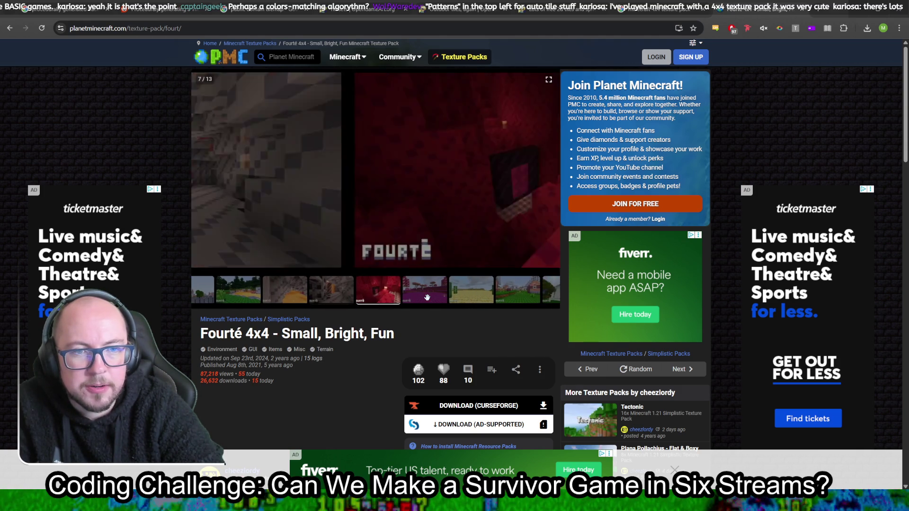
click(427, 297)
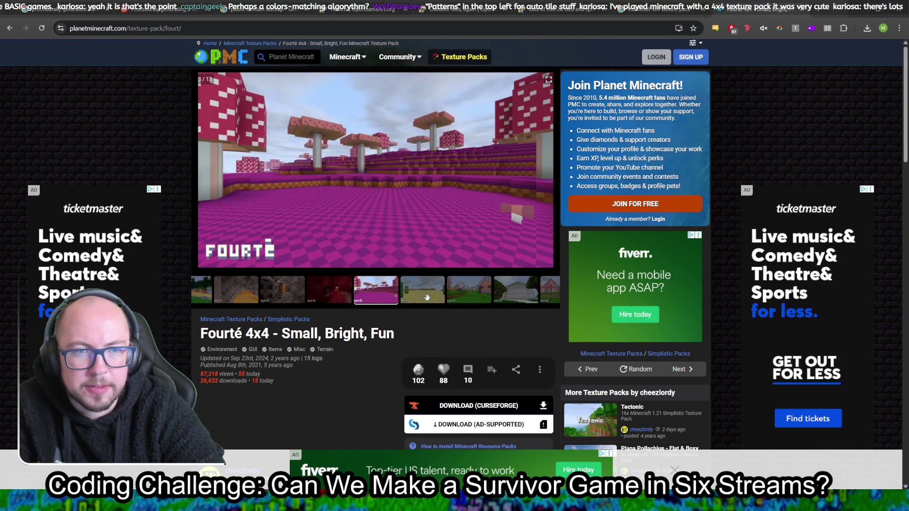
click(426, 297)
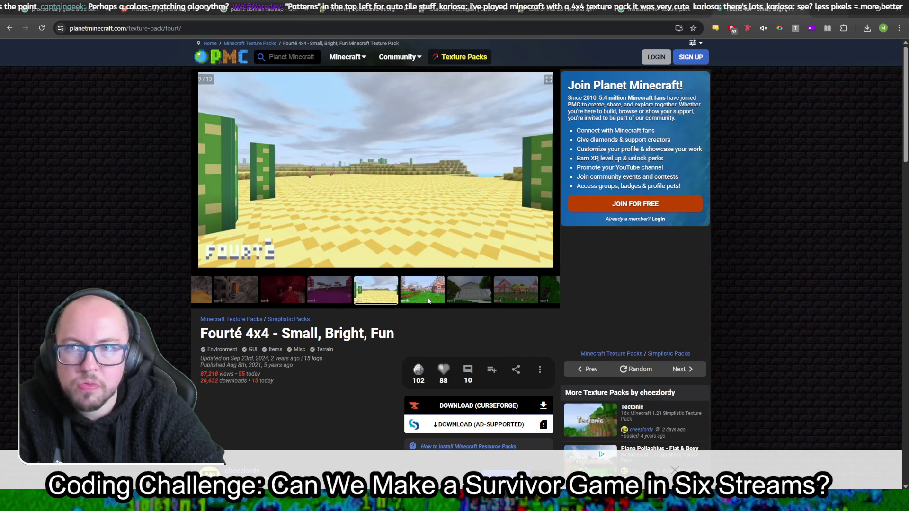
click(425, 297)
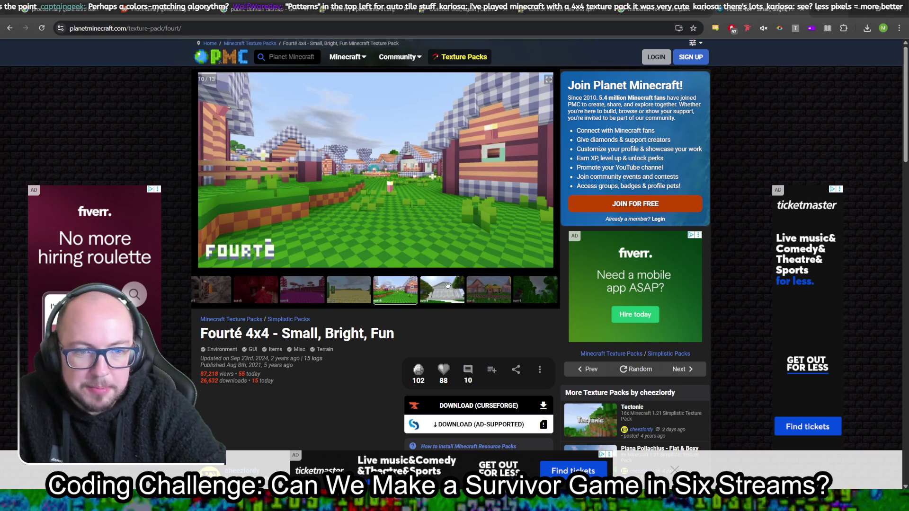
click(447, 287)
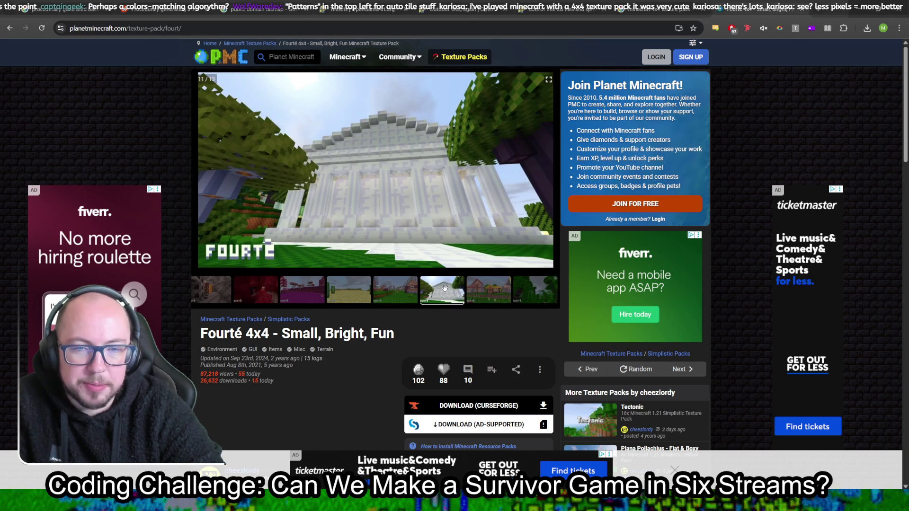
click(487, 295)
click(535, 291)
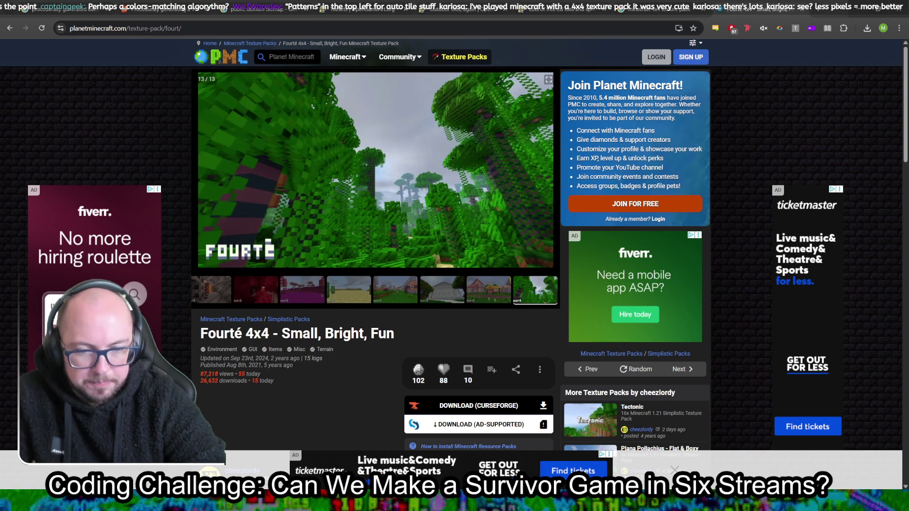
key(alt+Tab)
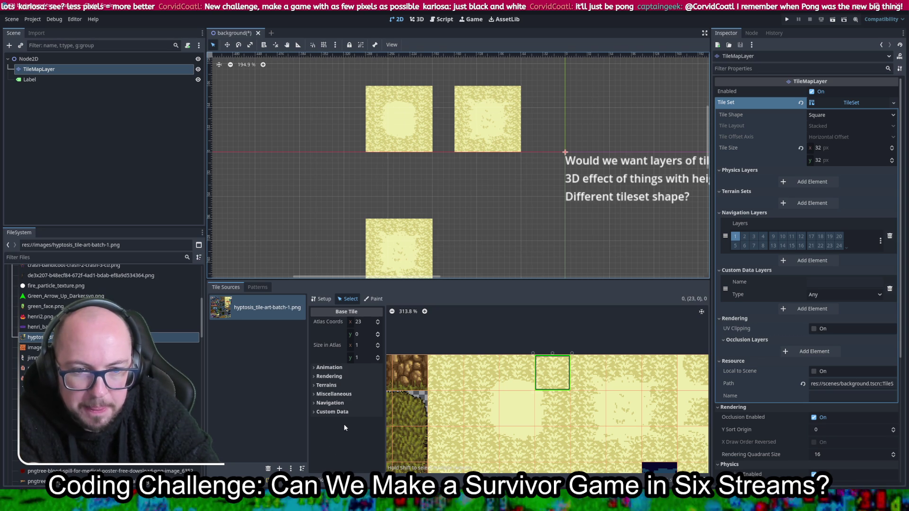
click(263, 288)
Step: Return to the tile sources and briefly filter the properties by 'auto' before clearing it
click(226, 287)
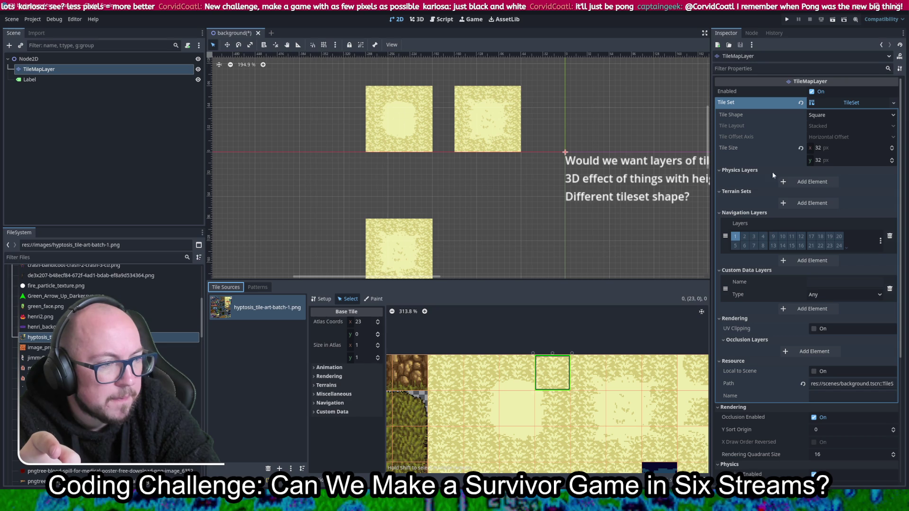
mouse_move(754, 117)
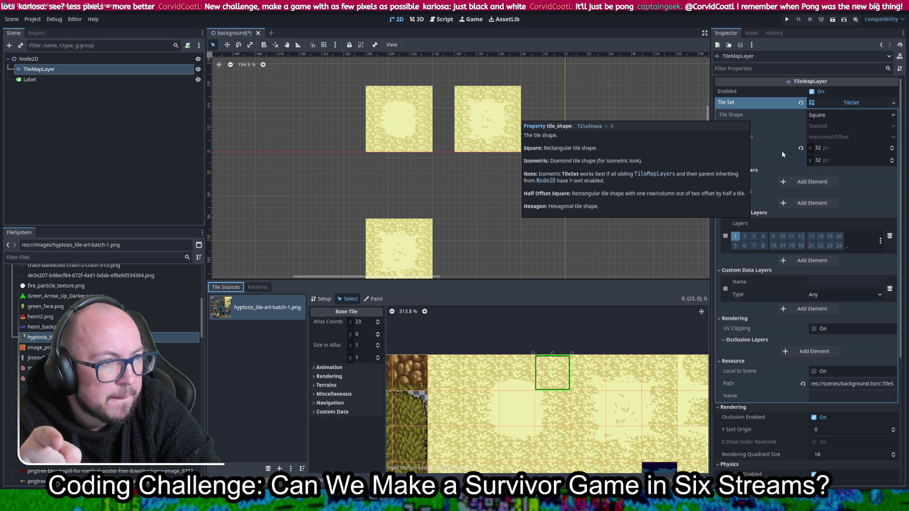
click(801, 69)
text(au)
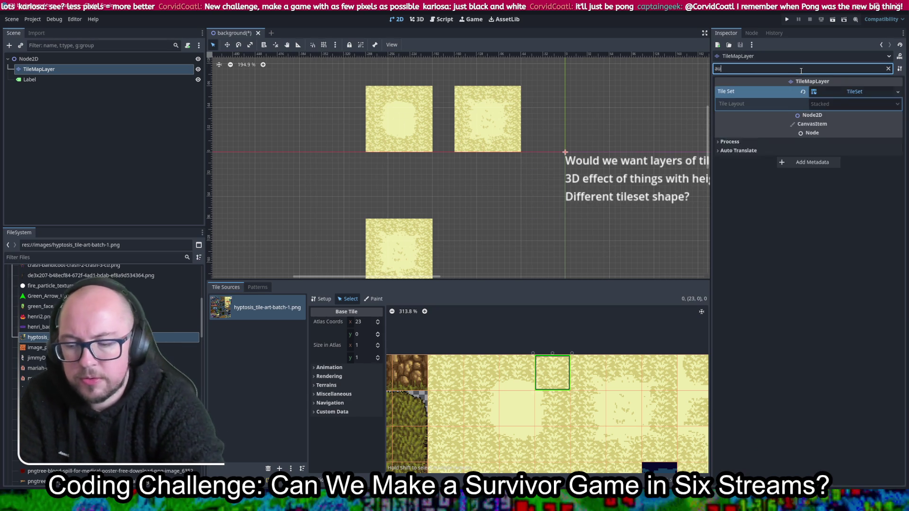
text(to)
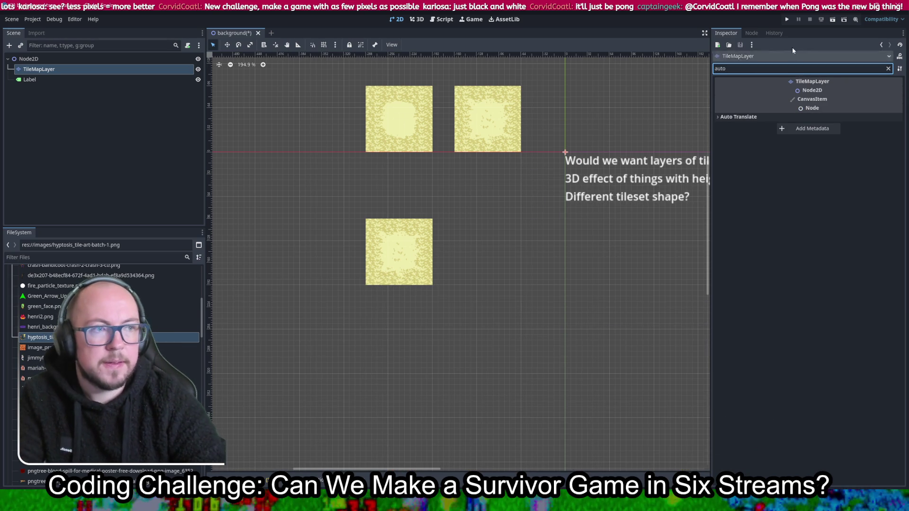
key(BackSpace)
key(BackSpace)
key(BackSpace)
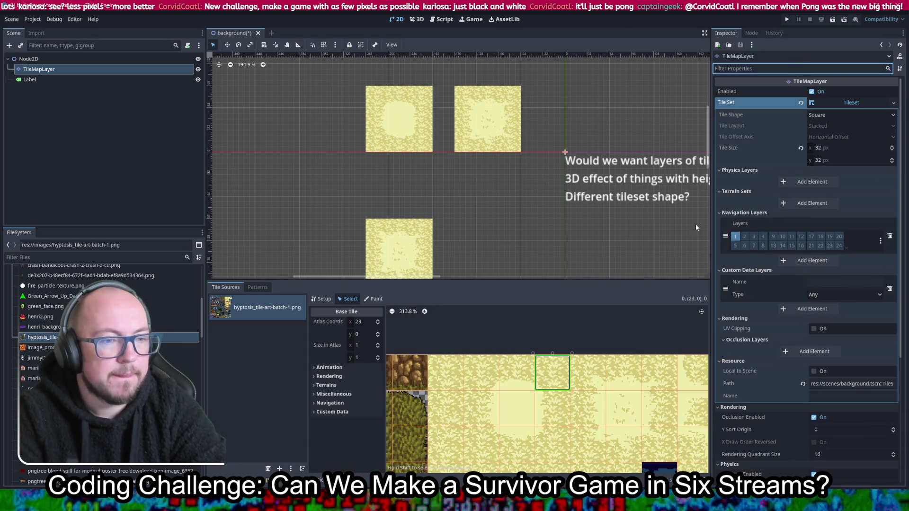
Step: Expand the atlas tile's Animation section and its Frames list
scroll(590, 399, down, 2)
scroll(616, 371, down, 5)
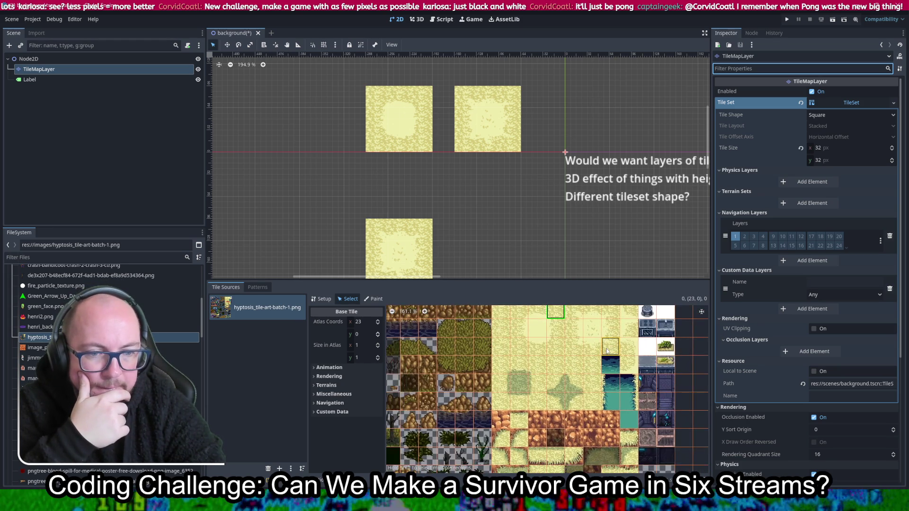
scroll(608, 350, down, 2)
click(332, 367)
scroll(331, 386, down, 1)
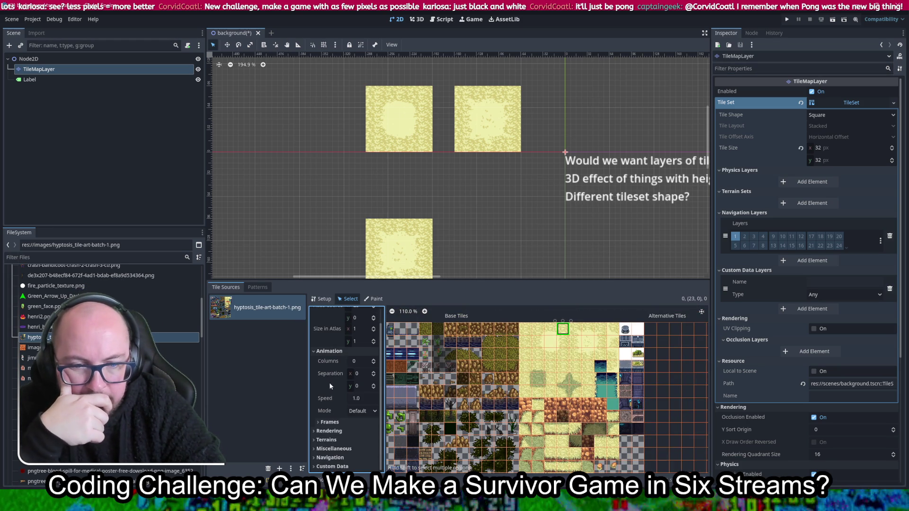
scroll(332, 386, down, 2)
click(354, 395)
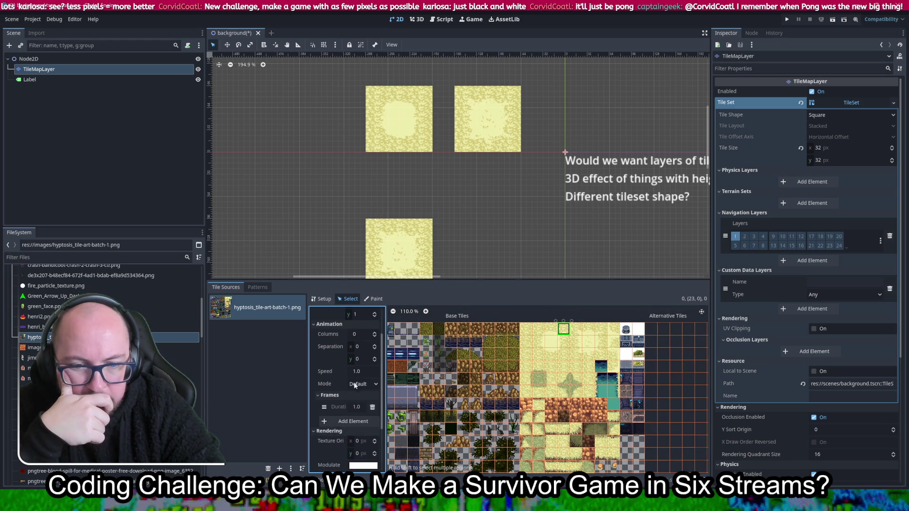
scroll(350, 377, down, 3)
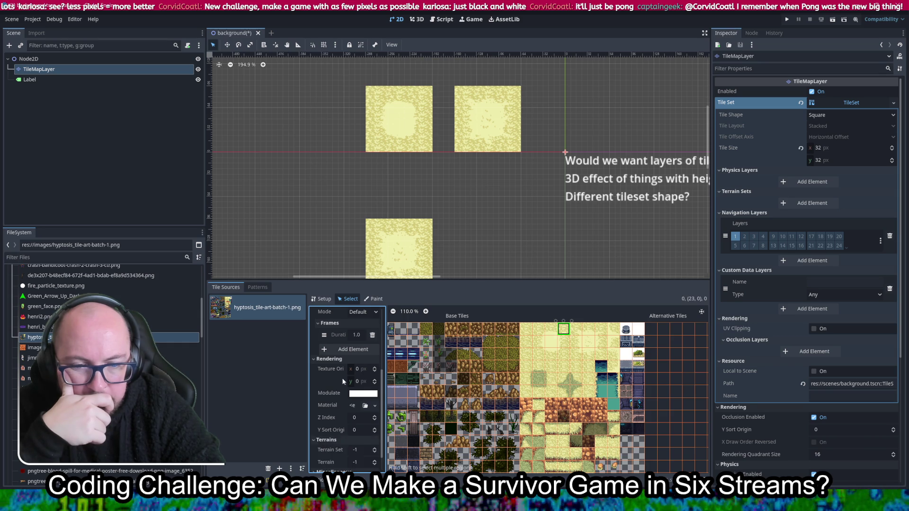
scroll(342, 385, down, 1)
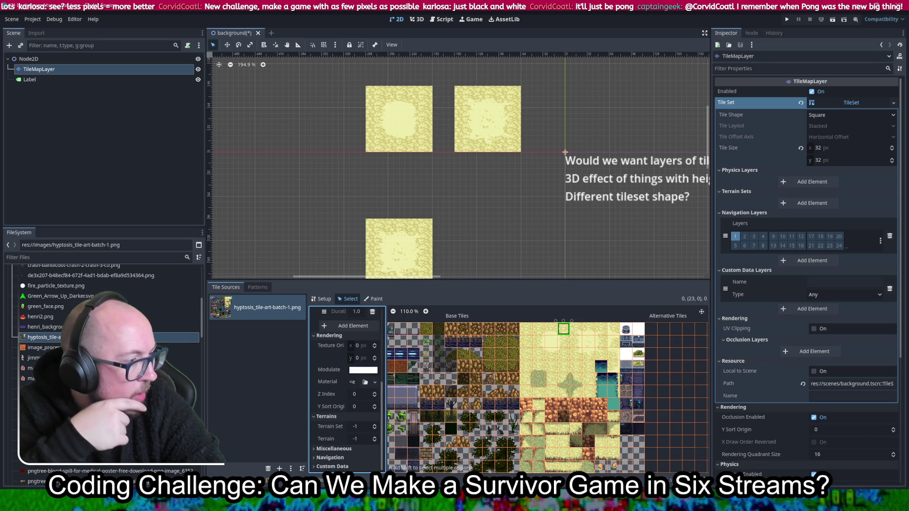
Step: Expand the Miscellaneous, Navigation and Custom Data sections, then switch to the browser
click(339, 450)
click(330, 467)
scroll(341, 382, down, 1)
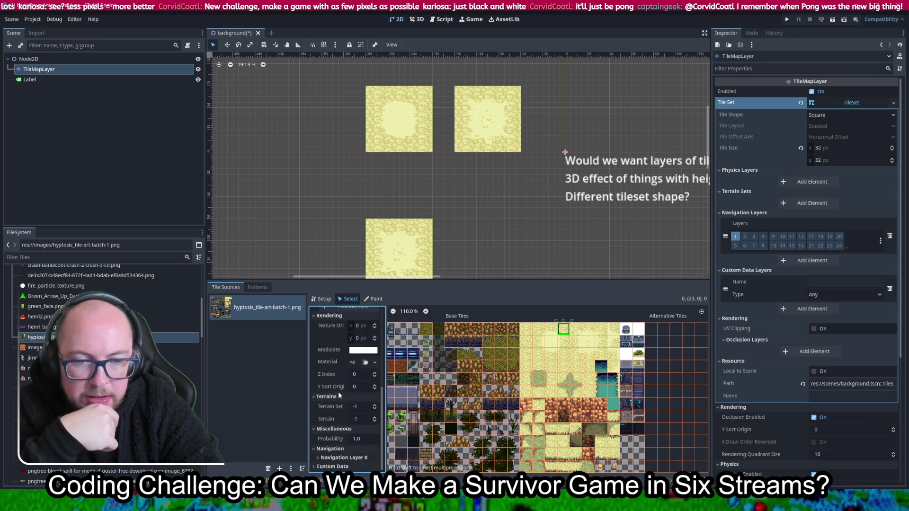
click(332, 466)
scroll(345, 402, down, 1)
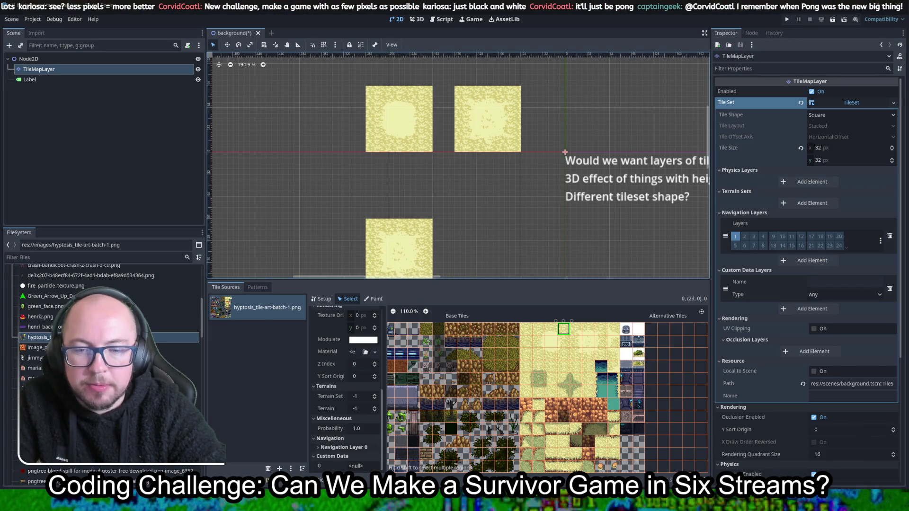
key(alt+Tab)
Step: Flip through the open tileset tabs and go back to OpenGameArt's Tilesets collection
click(374, 9)
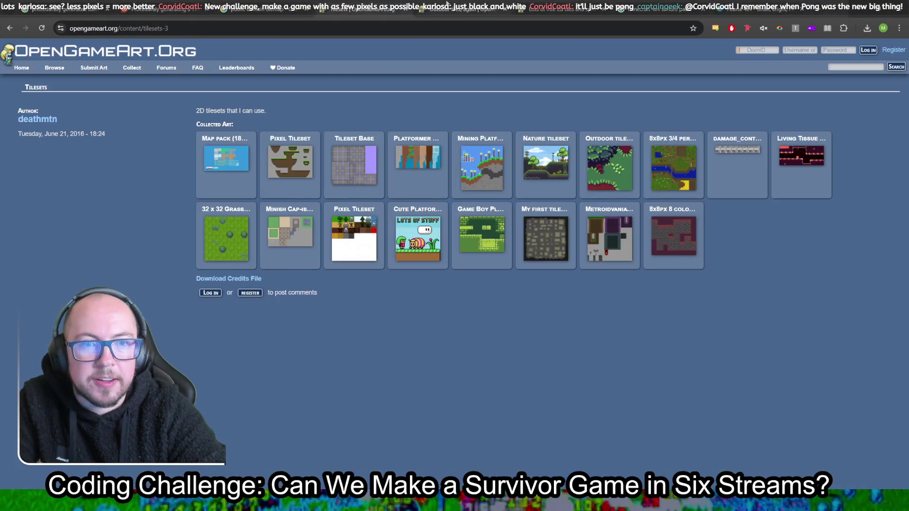
click(443, 5)
click(559, 9)
click(360, 8)
click(10, 30)
click(4, 31)
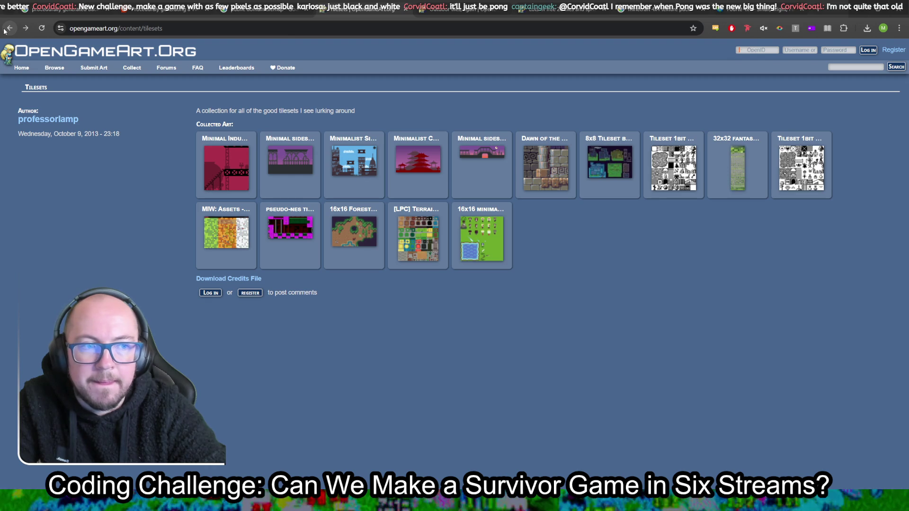
Step: View the Tileset 1bit Color preview enlarged, then check the Fourté tab and return to Godot
click(673, 165)
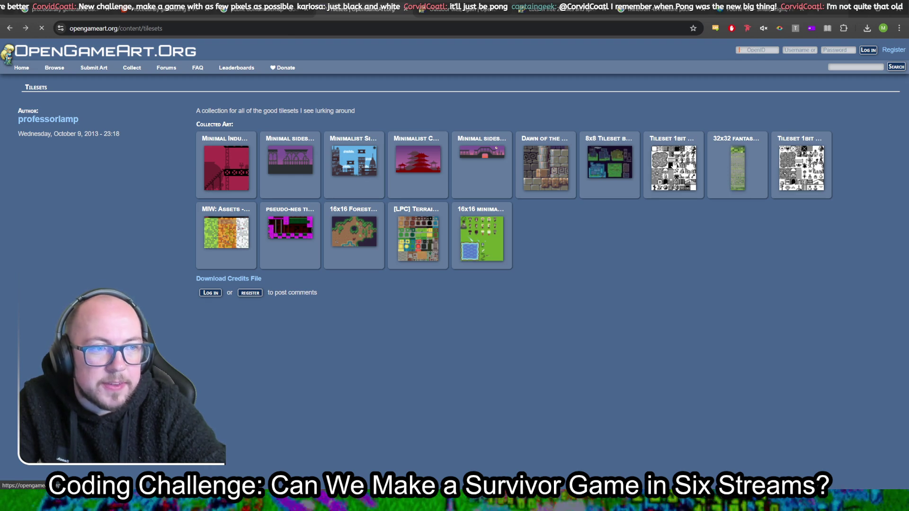
click(296, 147)
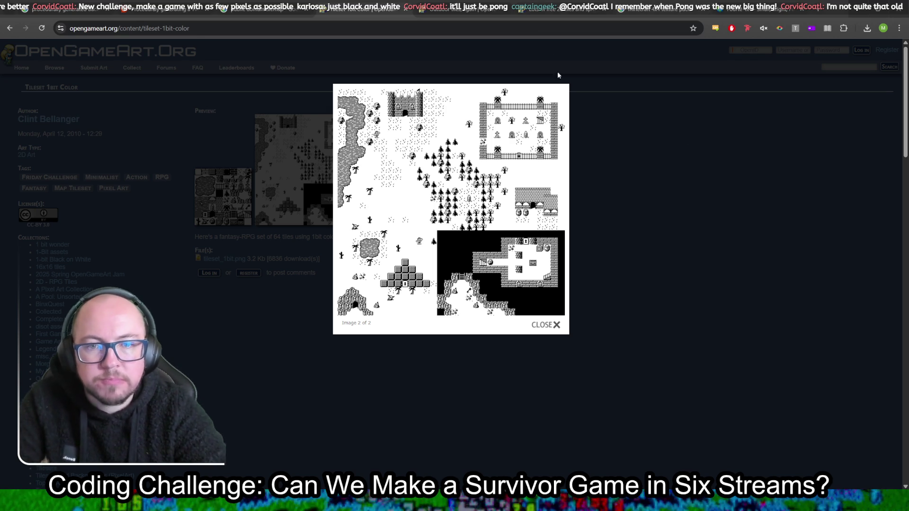
click(655, 201)
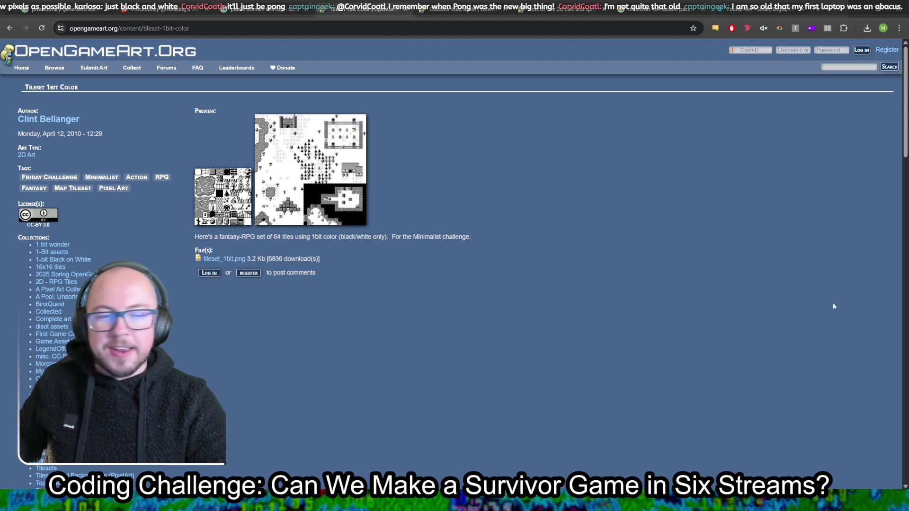
click(740, 5)
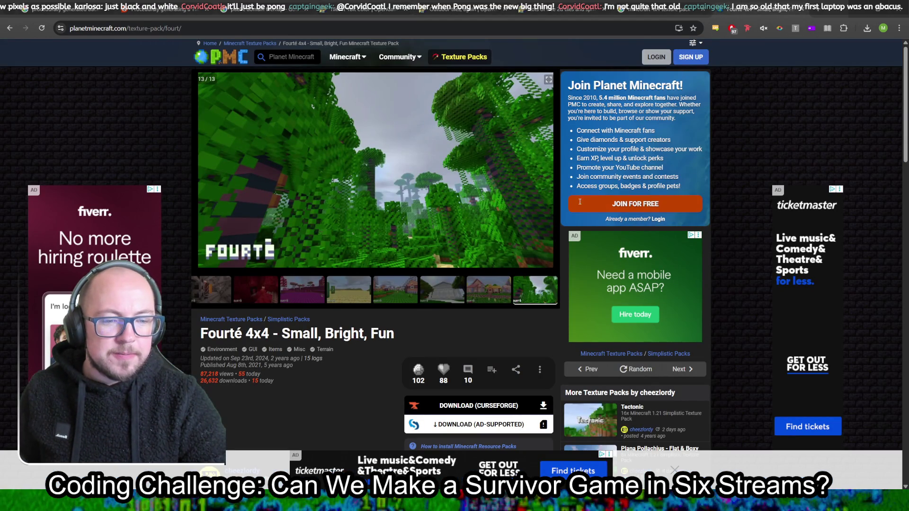
key(alt+Tab)
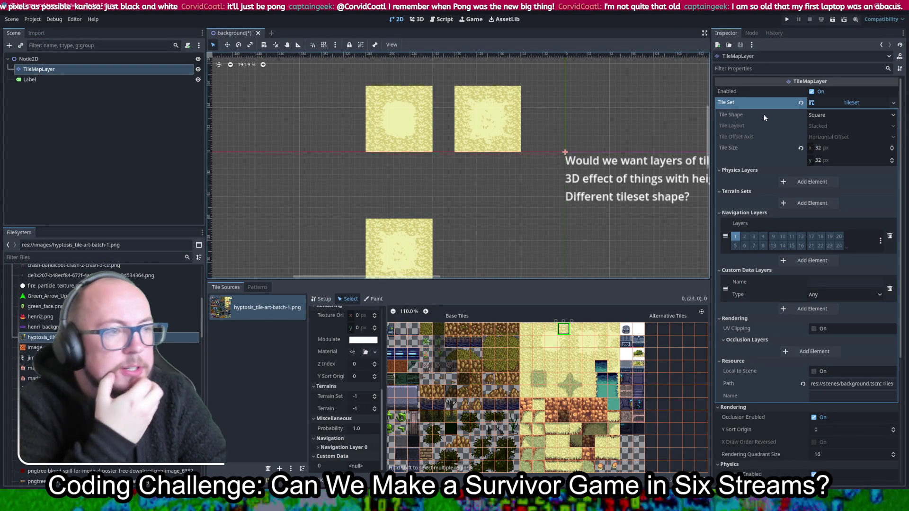
Step: Add then remove a terrain set, delete the navigation layer, and leave the custom layer type as Any
click(794, 205)
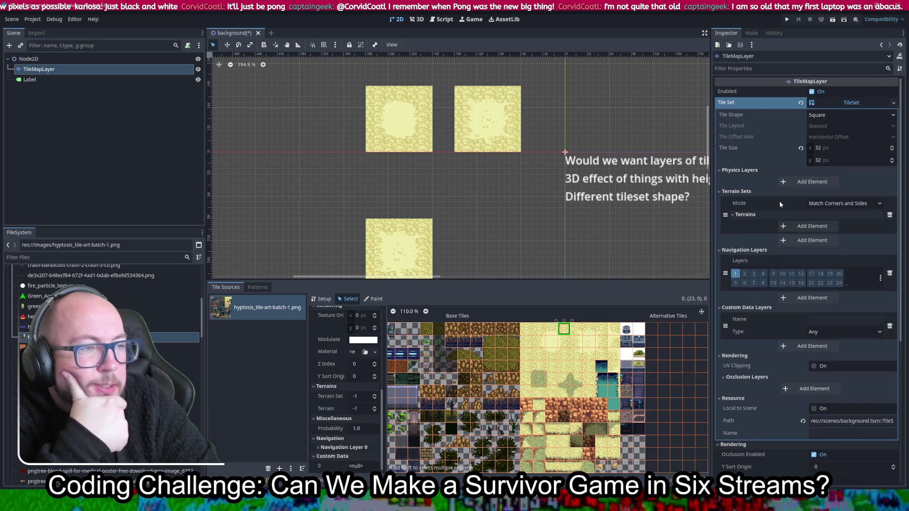
click(889, 215)
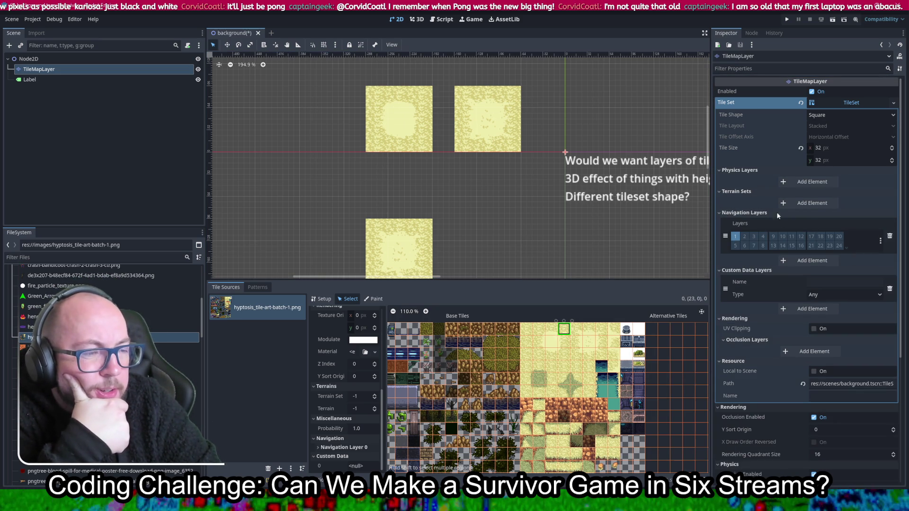
click(889, 236)
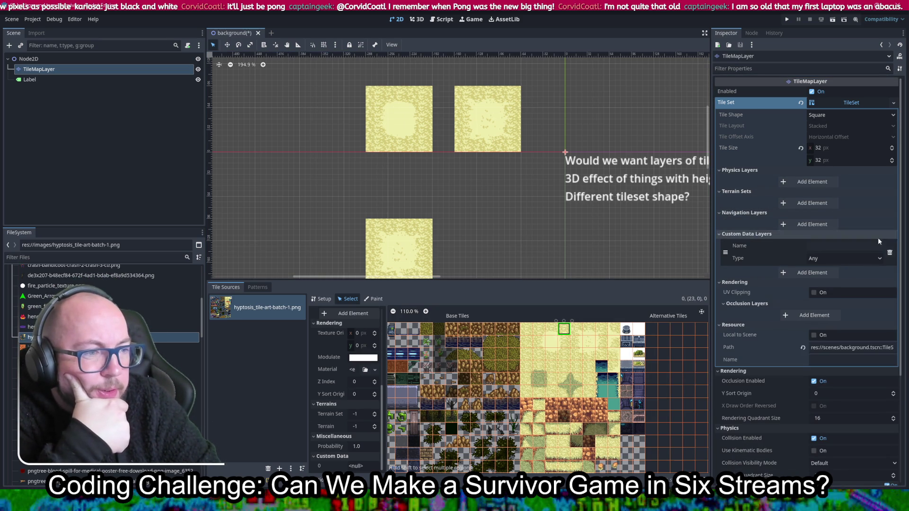
click(858, 260)
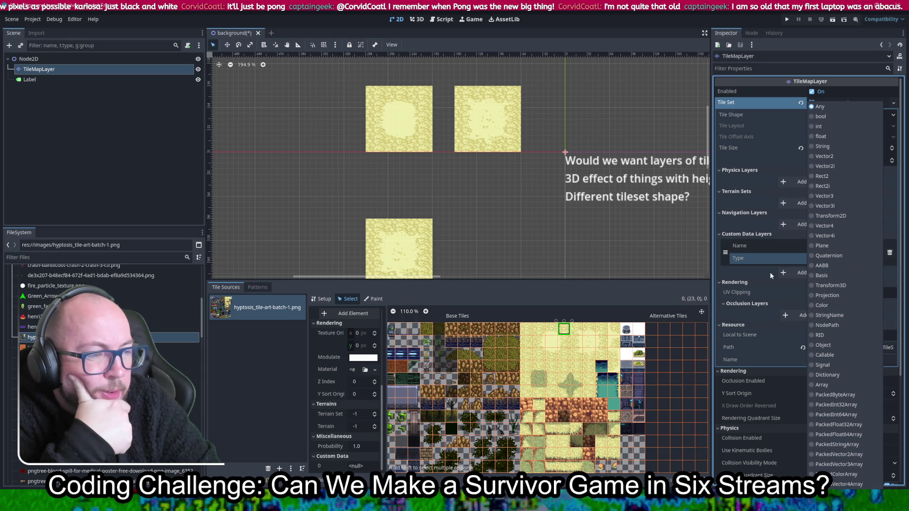
click(754, 272)
scroll(754, 273, down, 5)
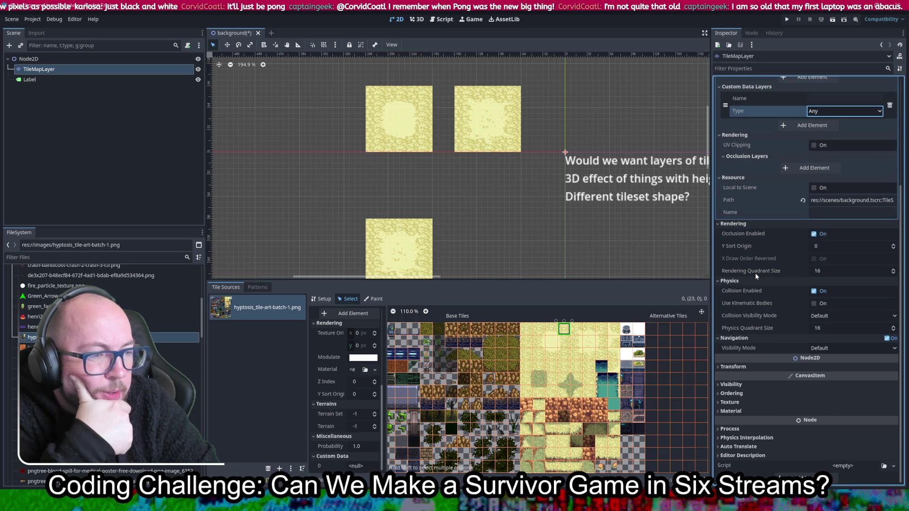
scroll(753, 271, up, 5)
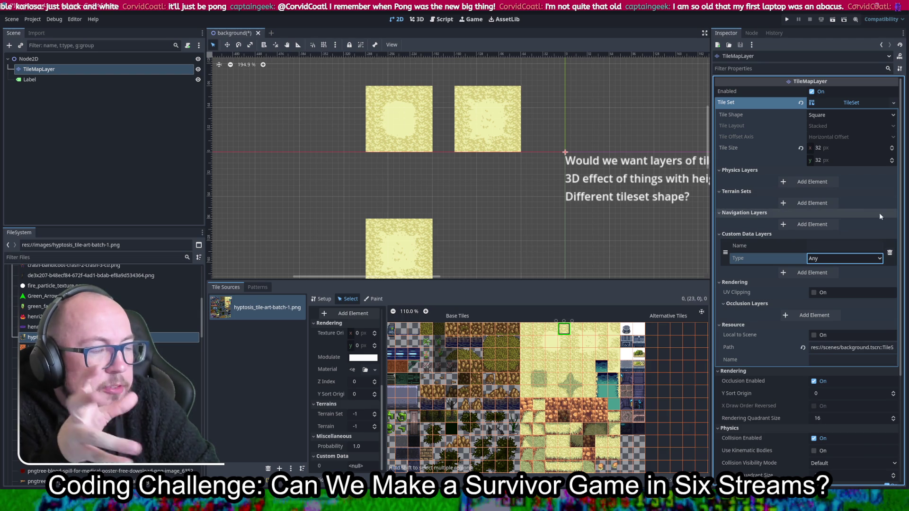
Step: Widen the Inspector and browse the TileSet resource's properties before going back to the TileMapLayer
drag(708, 140, 398, 113)
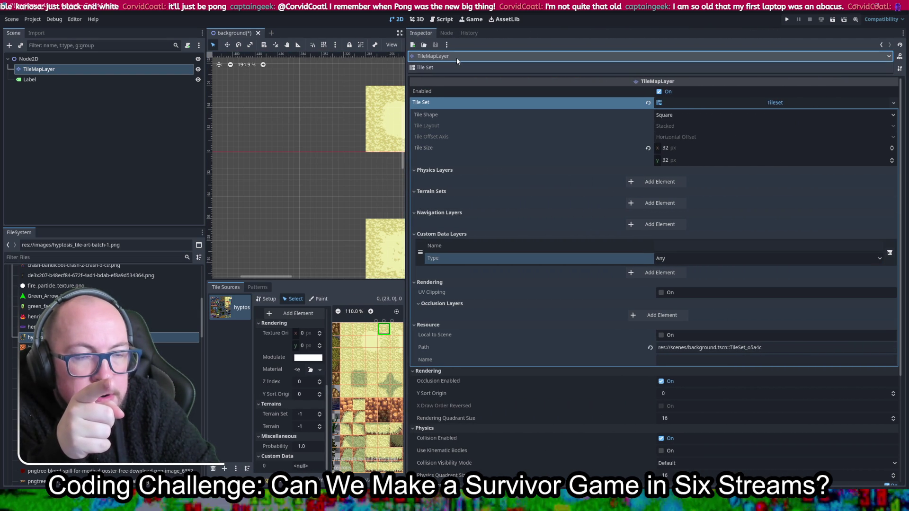
click(478, 68)
text(auto)
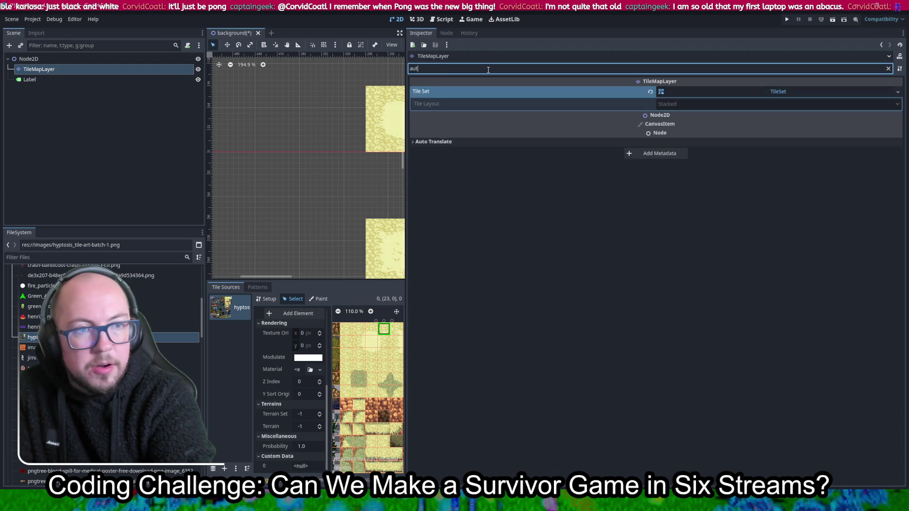
key(BackSpace)
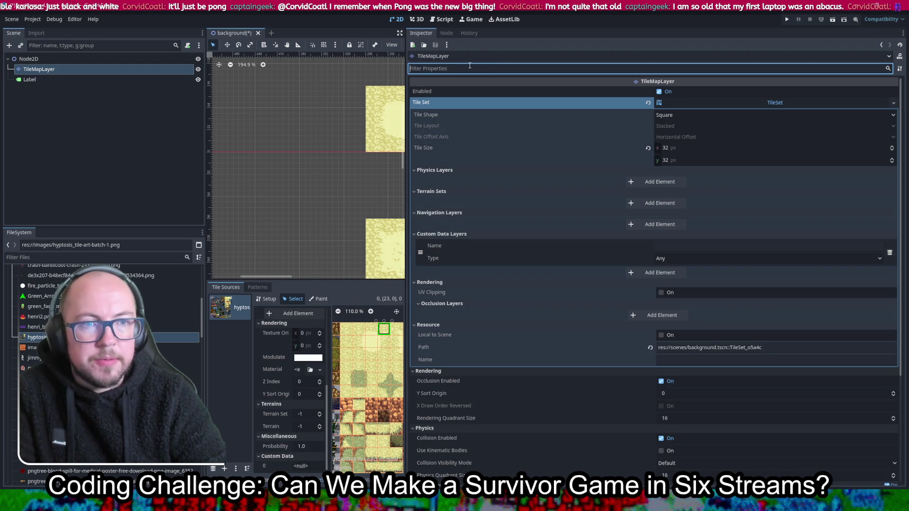
click(459, 69)
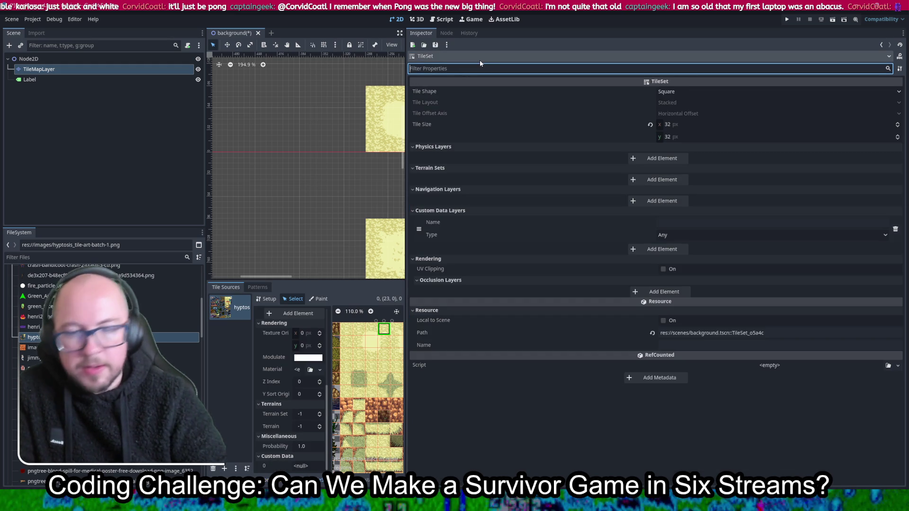
text(auto)
key(BackSpace)
key(BackSpace)
key(BackSpace)
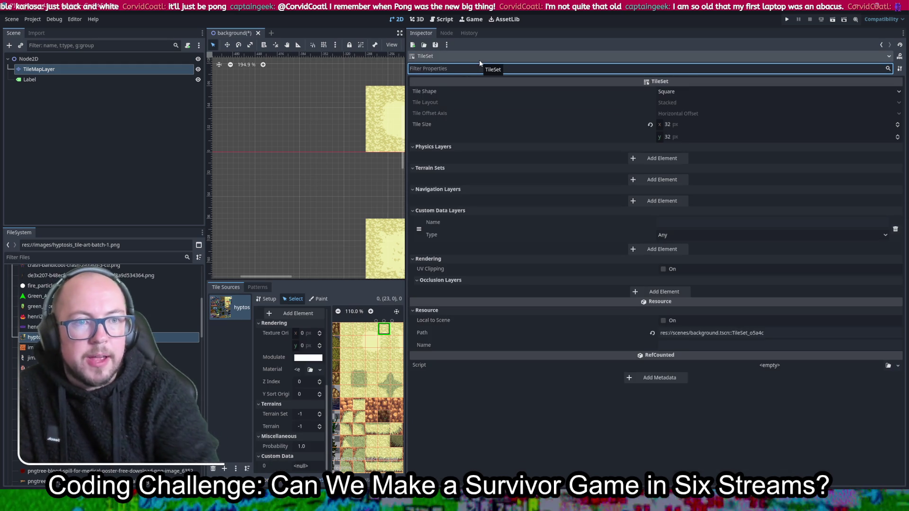
click(752, 53)
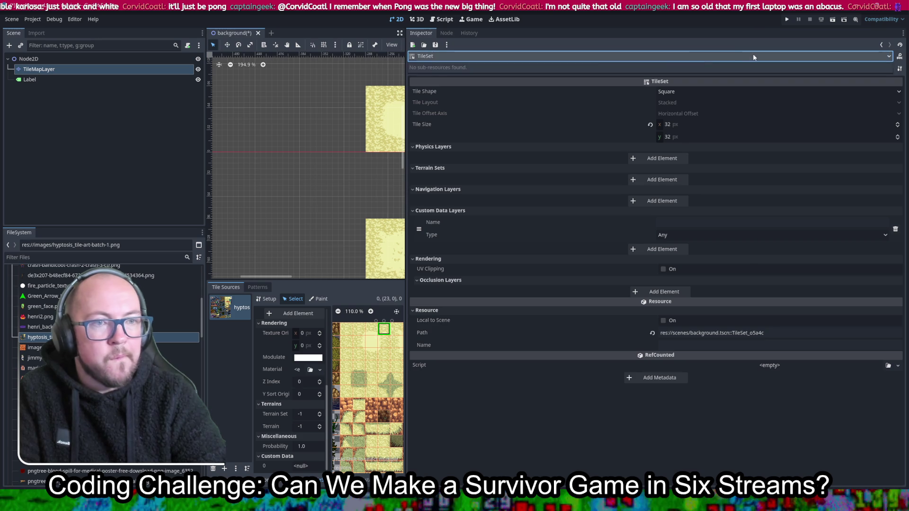
click(881, 45)
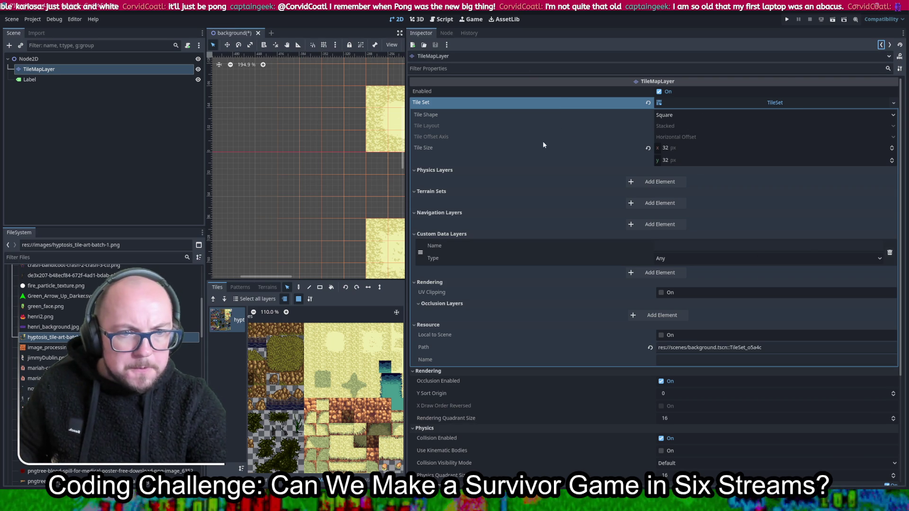
click(682, 126)
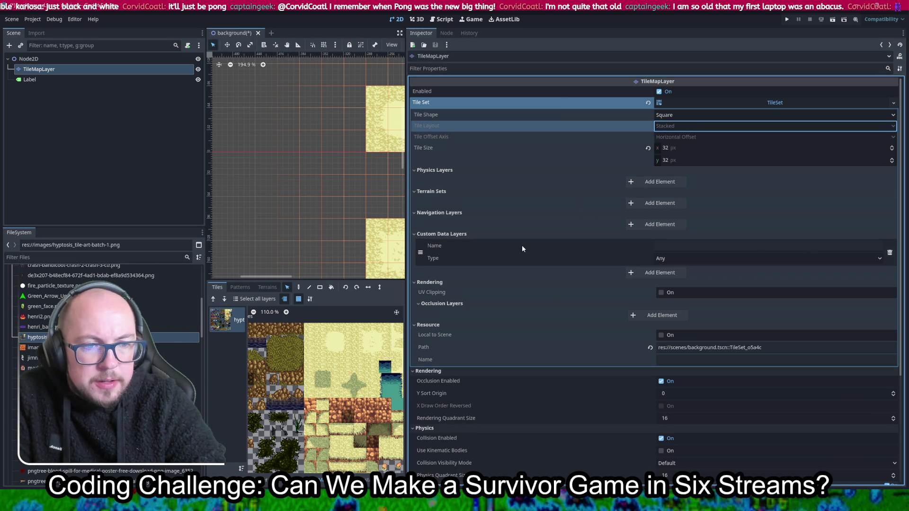
Step: Delete the Custom Data Layers element and narrow the Inspector so the 2D view and atlas return
scroll(538, 229, down, 3)
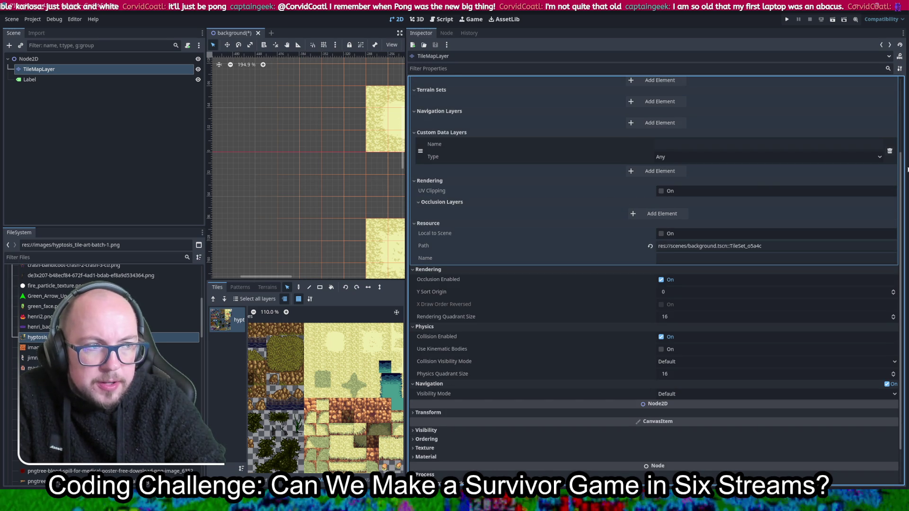
click(891, 152)
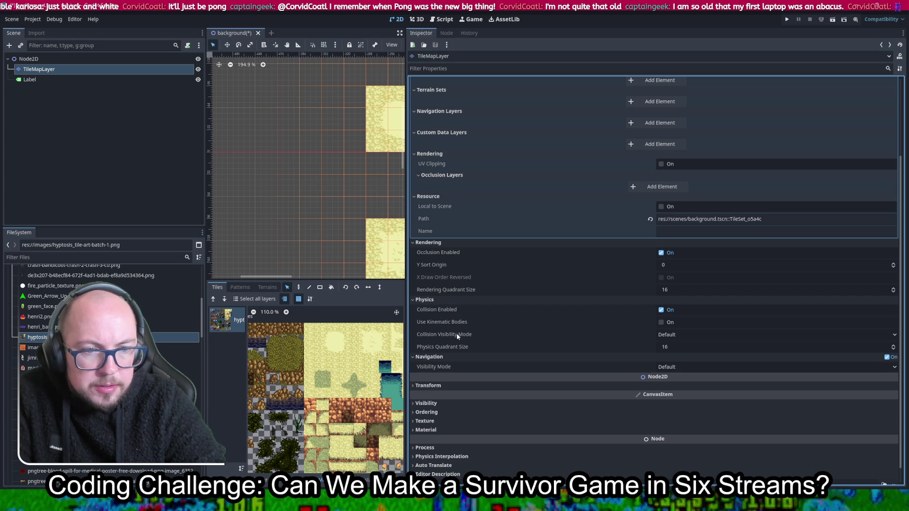
scroll(448, 349, down, 1)
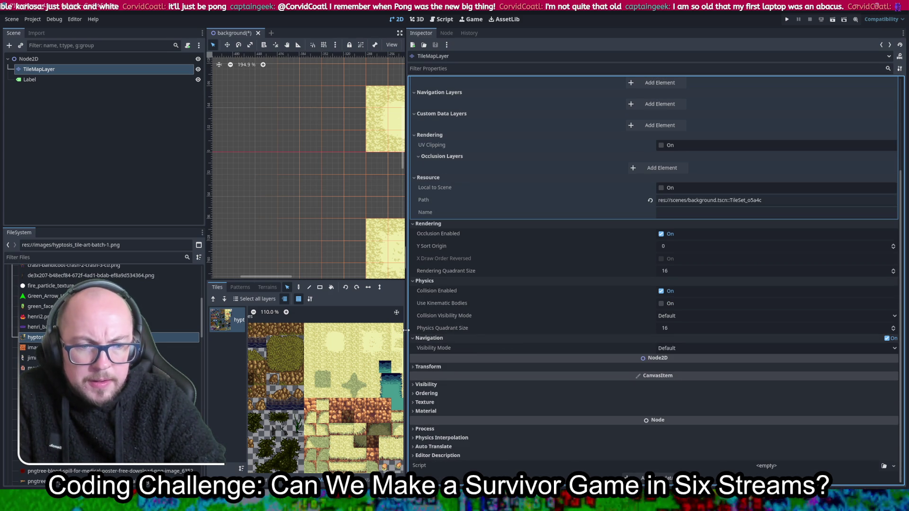
drag(406, 330, 680, 318)
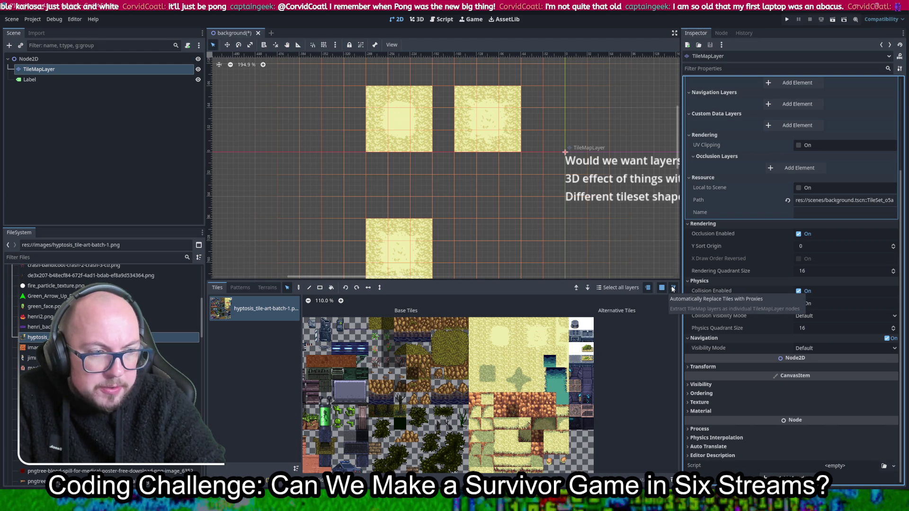
Step: Glance at the Patterns tab twice, then show the Hyptosis atlas source's Setup properties
click(672, 288)
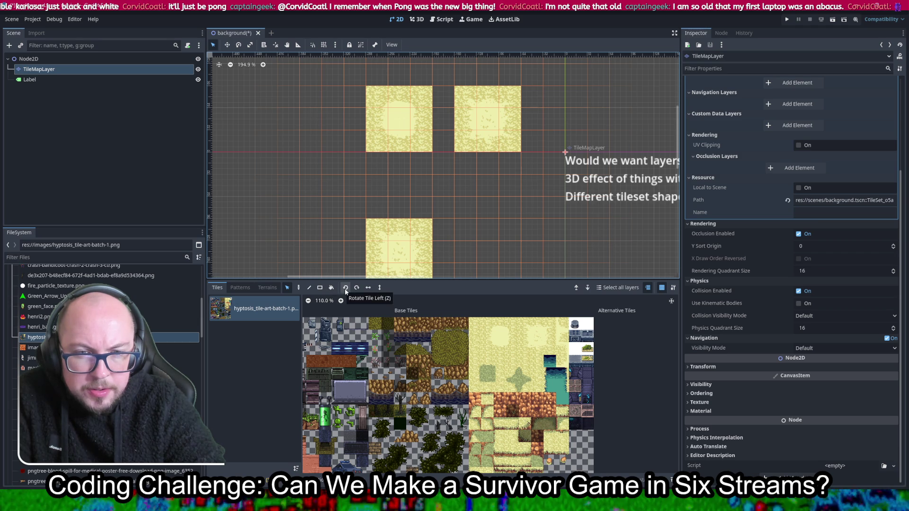
click(242, 289)
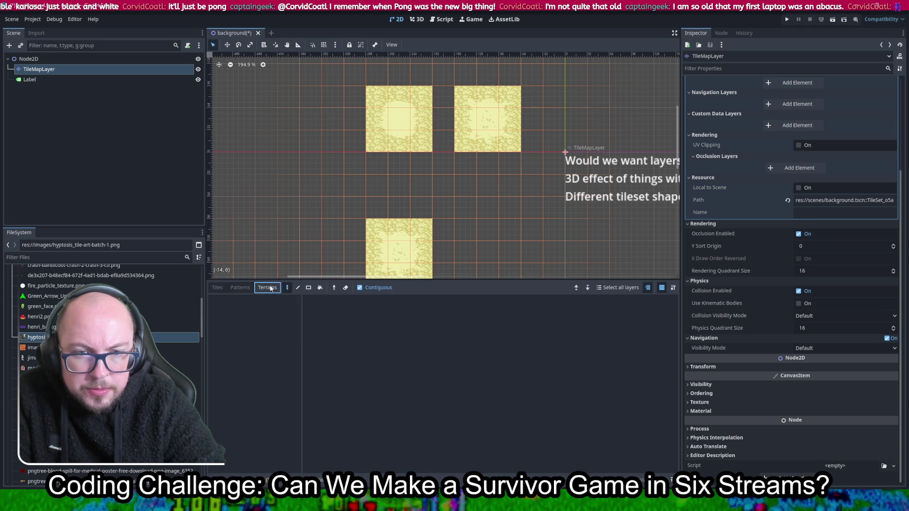
click(216, 287)
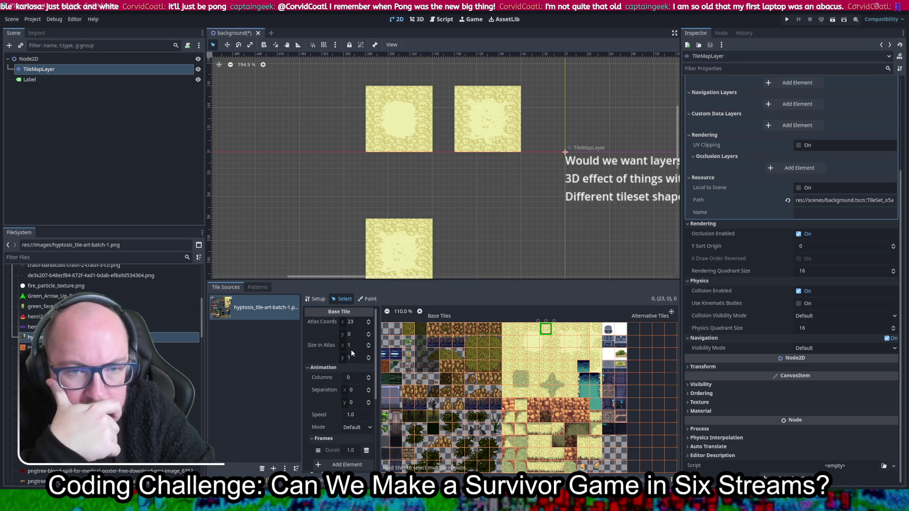
click(259, 288)
click(226, 288)
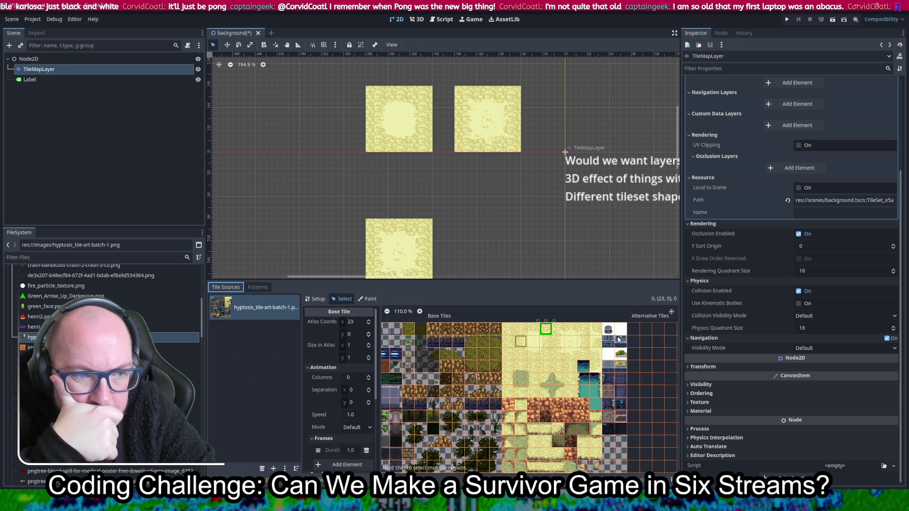
click(315, 298)
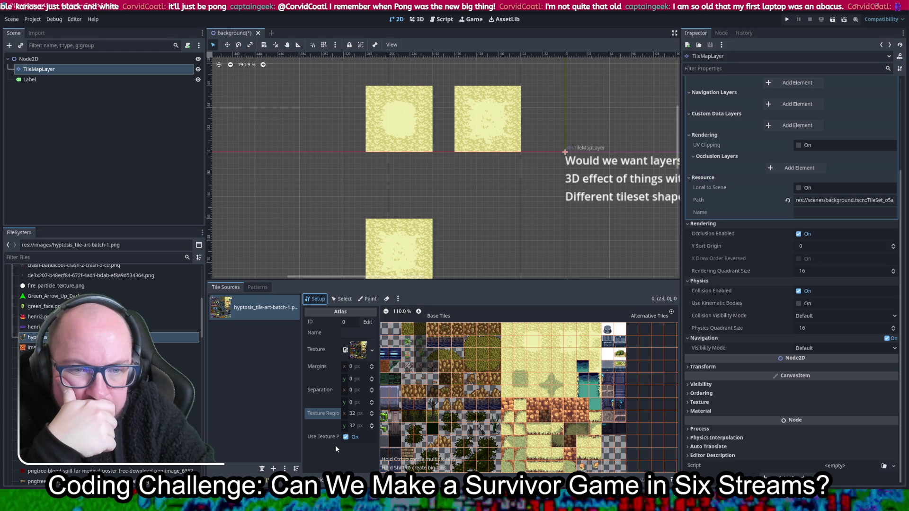
click(338, 298)
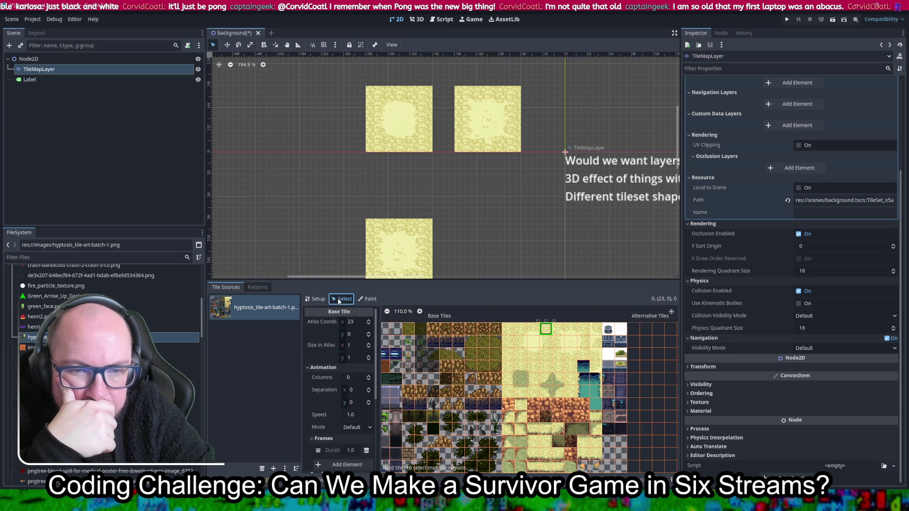
click(366, 300)
click(344, 323)
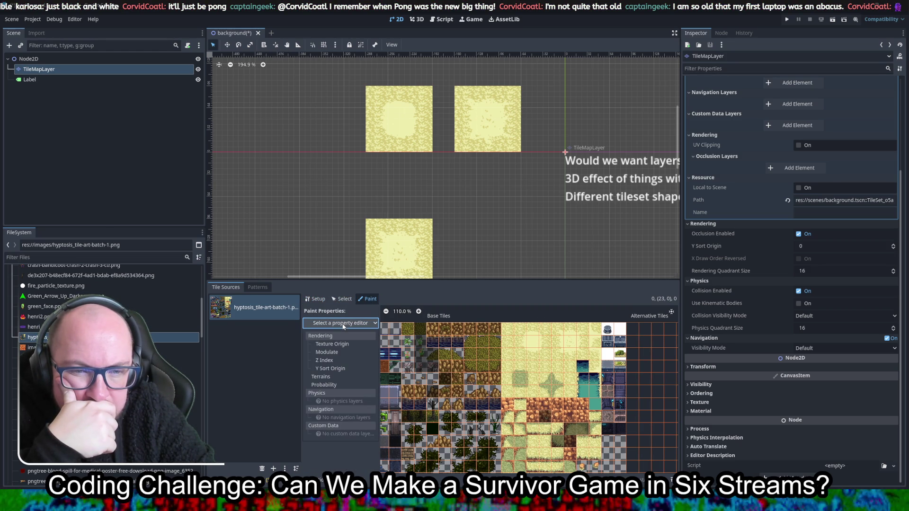
click(344, 325)
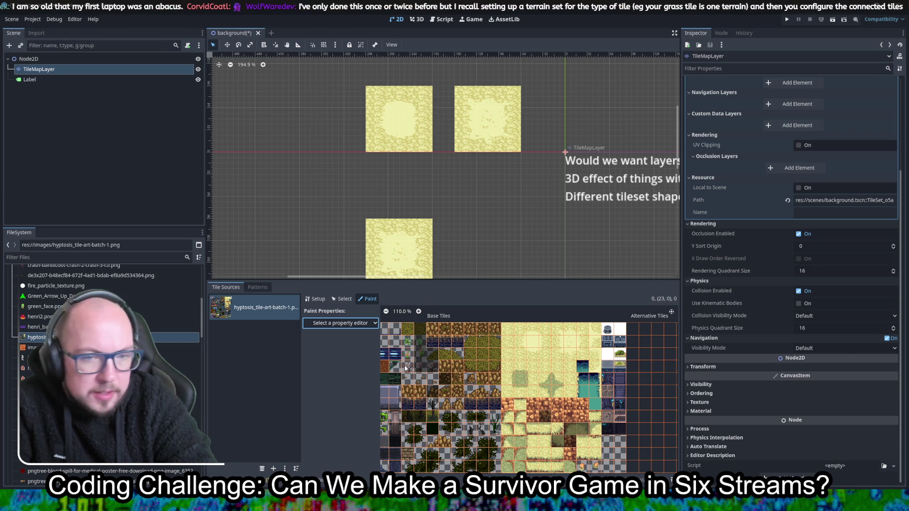
click(335, 325)
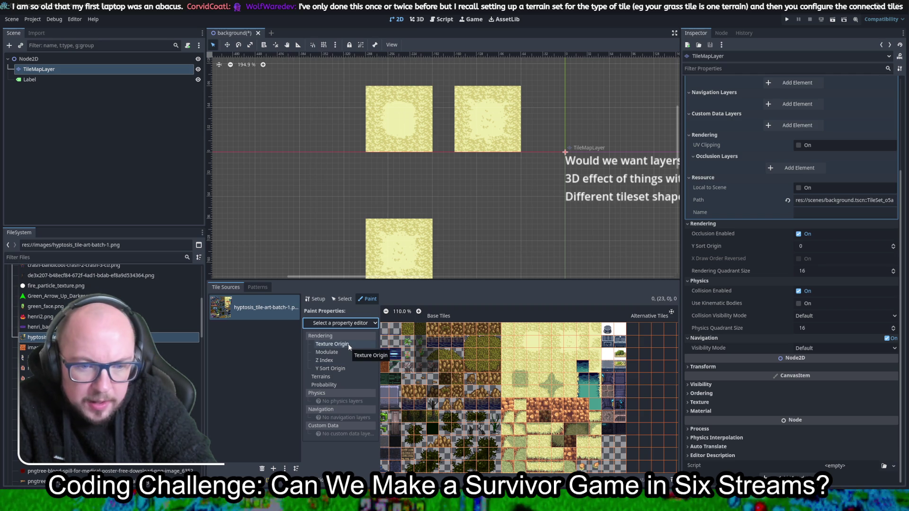
click(258, 305)
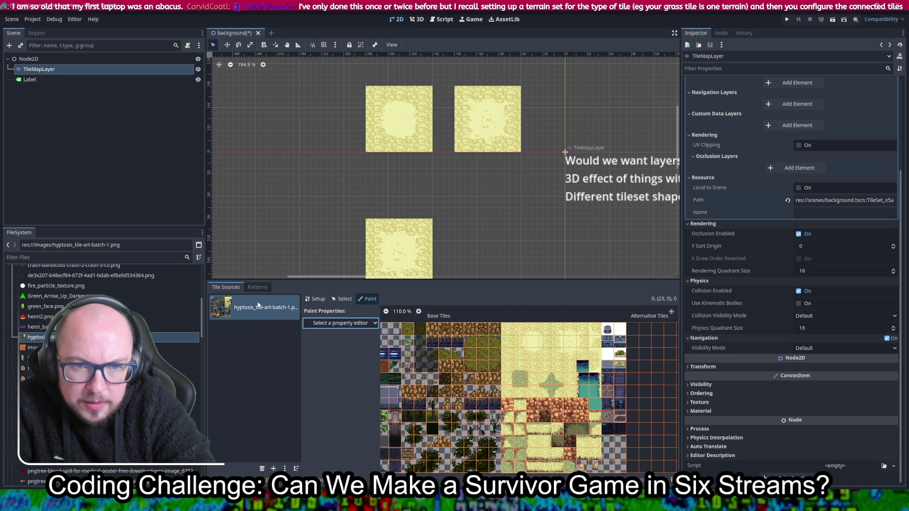
click(315, 299)
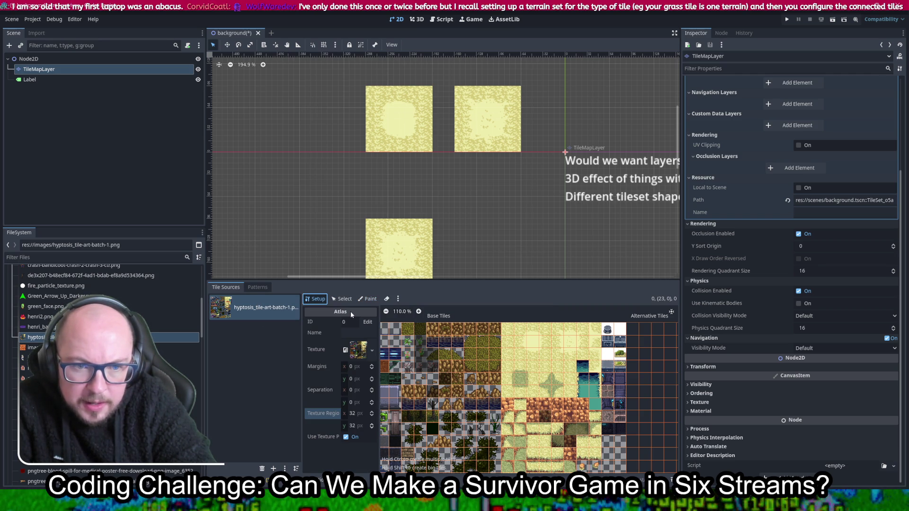
Step: Widen the Atlas properties panel and cancel an attempted source ID change
drag(378, 354, 487, 354)
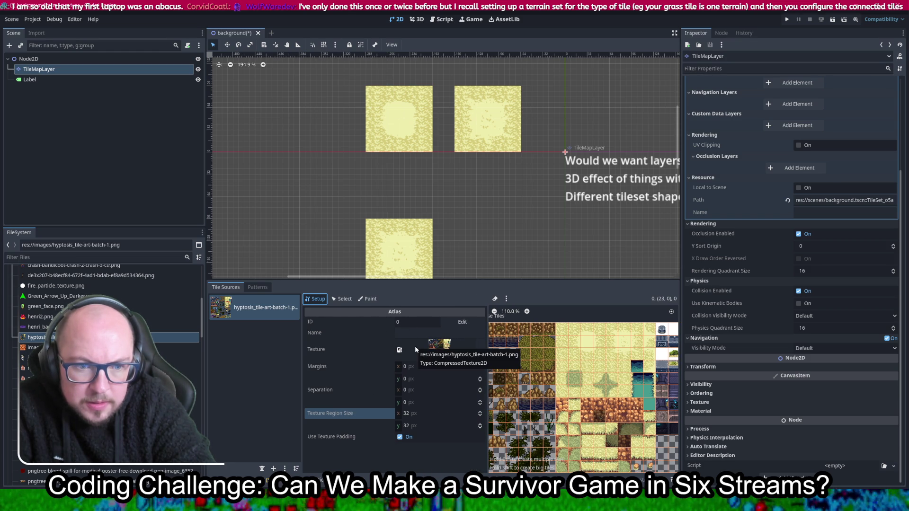
click(459, 324)
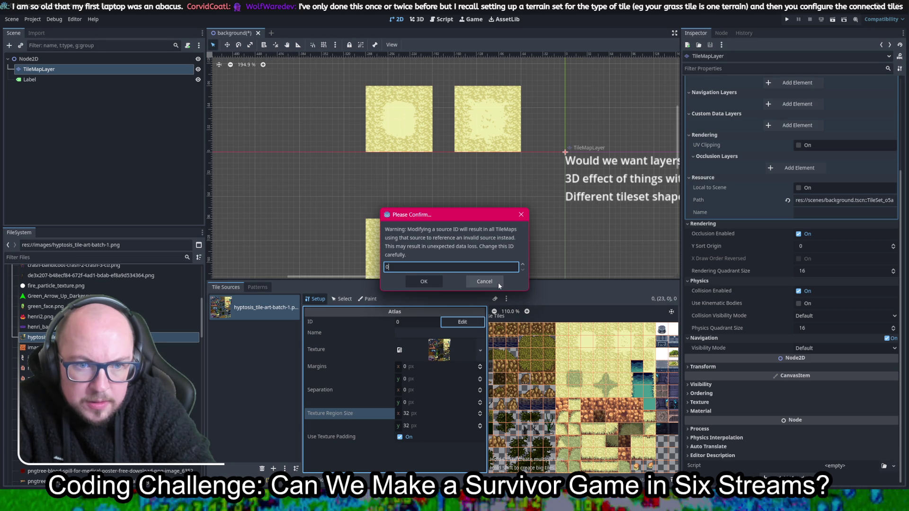
click(484, 281)
click(443, 333)
Step: Expand and collapse the atlas texture preview, then switch to the browser's image search
click(441, 354)
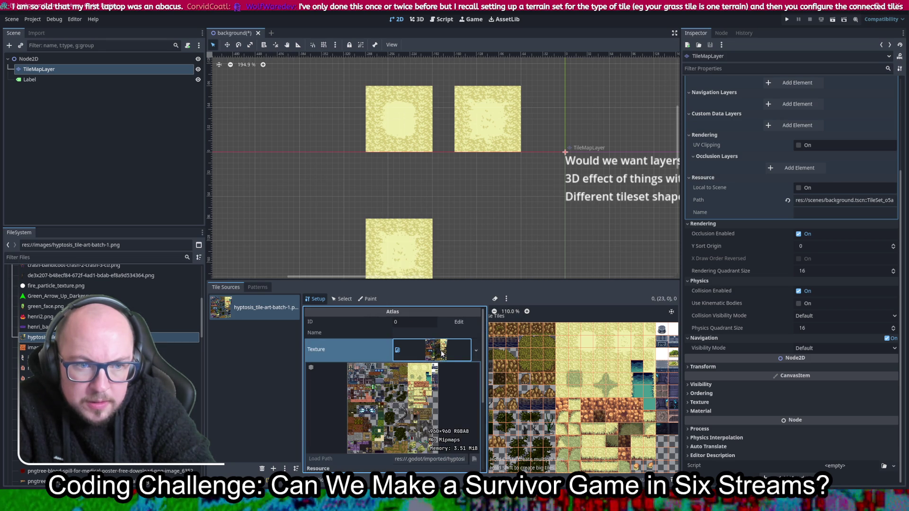
scroll(336, 380, down, 3)
scroll(339, 378, up, 3)
click(399, 349)
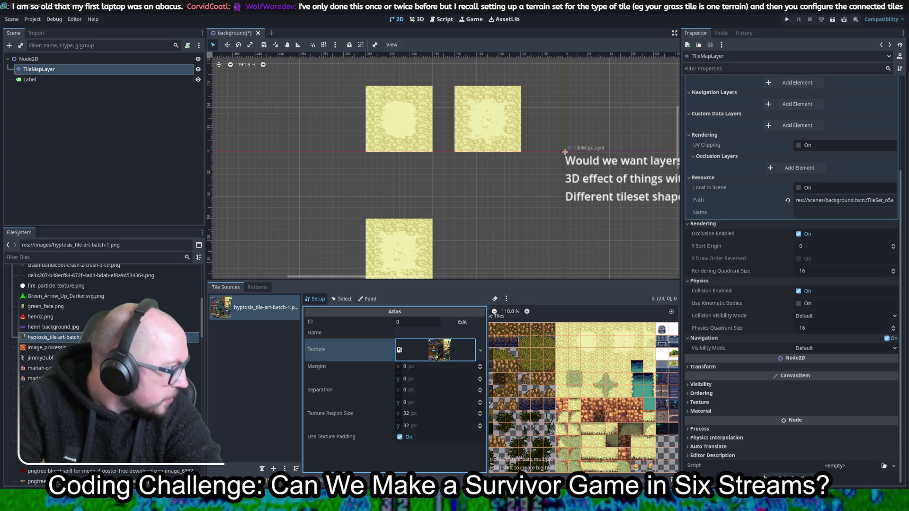
key(alt+Tab)
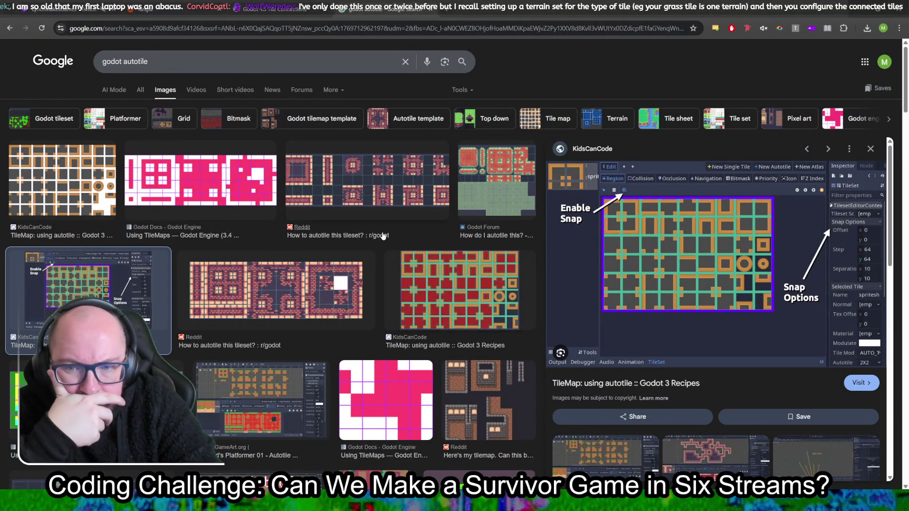
Step: Scroll through the Google Images results for 'godot autotile', then return to Godot
scroll(382, 235, down, 3)
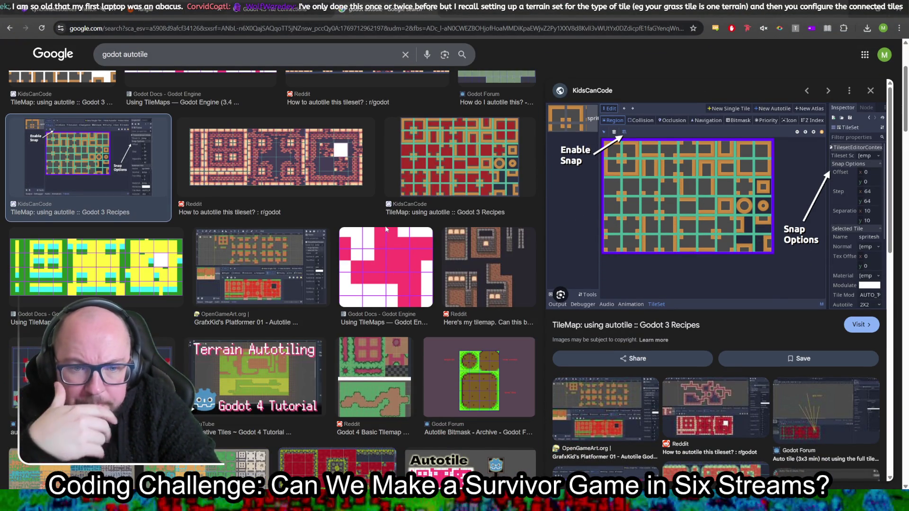
scroll(386, 229, down, 3)
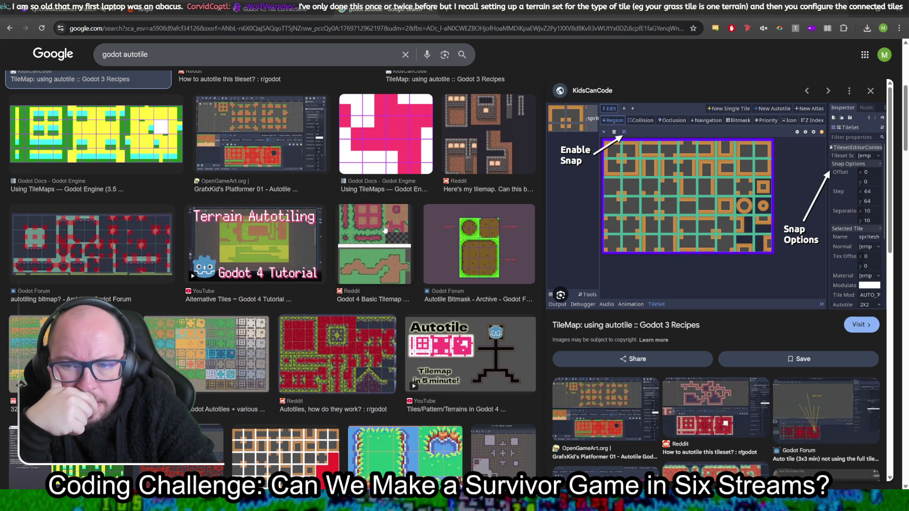
scroll(384, 230, down, 2)
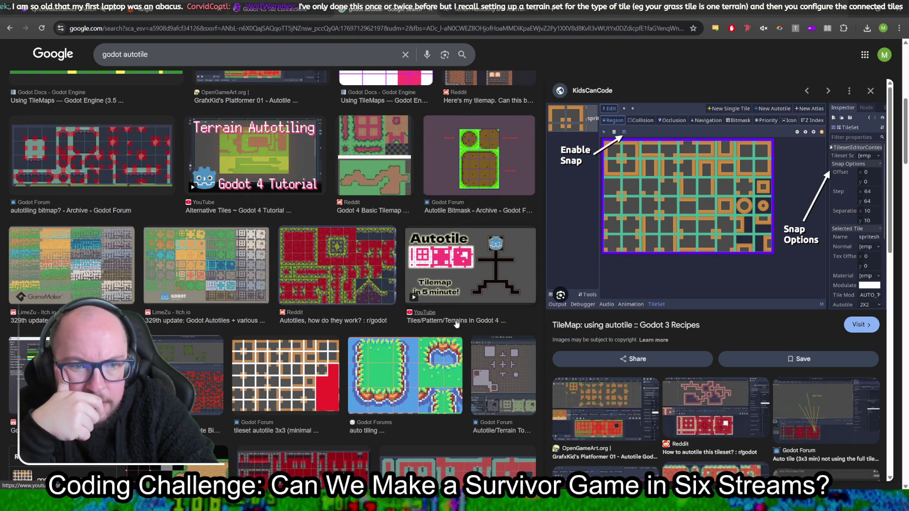
scroll(238, 263, down, 5)
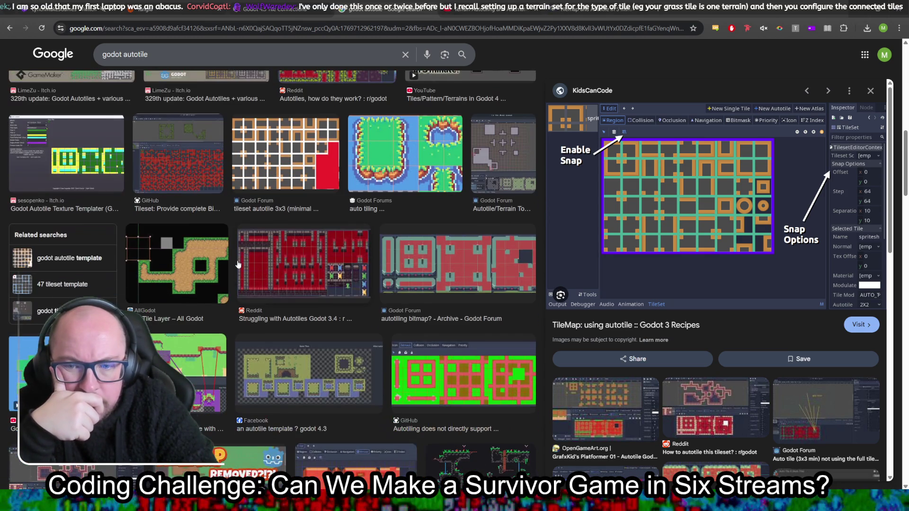
scroll(238, 263, down, 1)
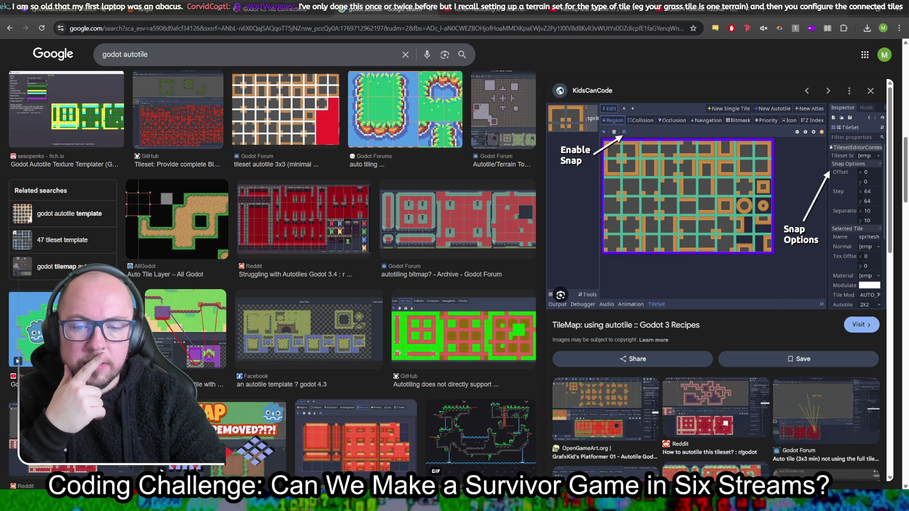
key(alt+Tab)
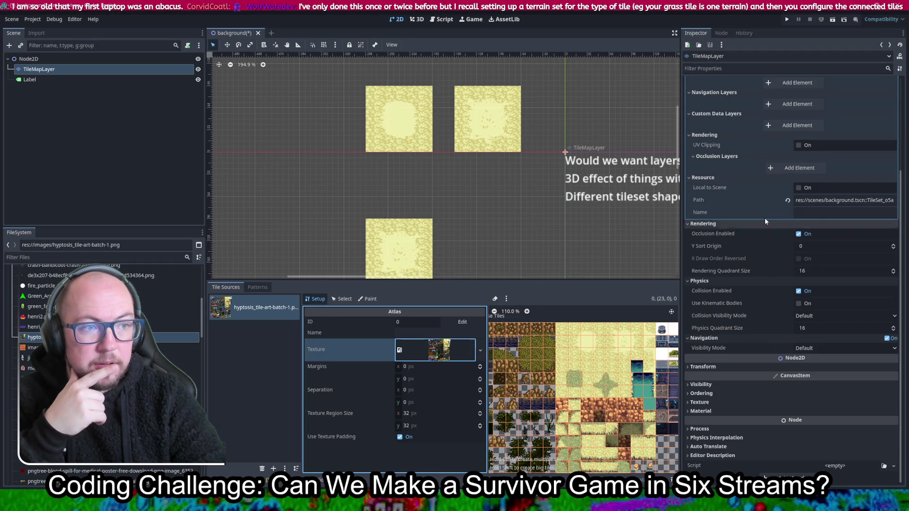
Step: Add a terrain set to the TileSet and give it Terrain 0
scroll(767, 236, up, 5)
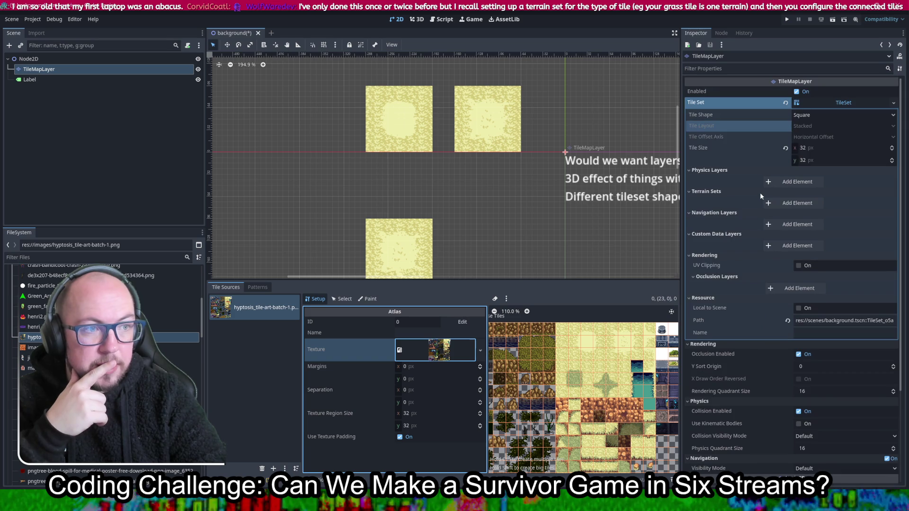
click(798, 202)
click(821, 217)
click(820, 216)
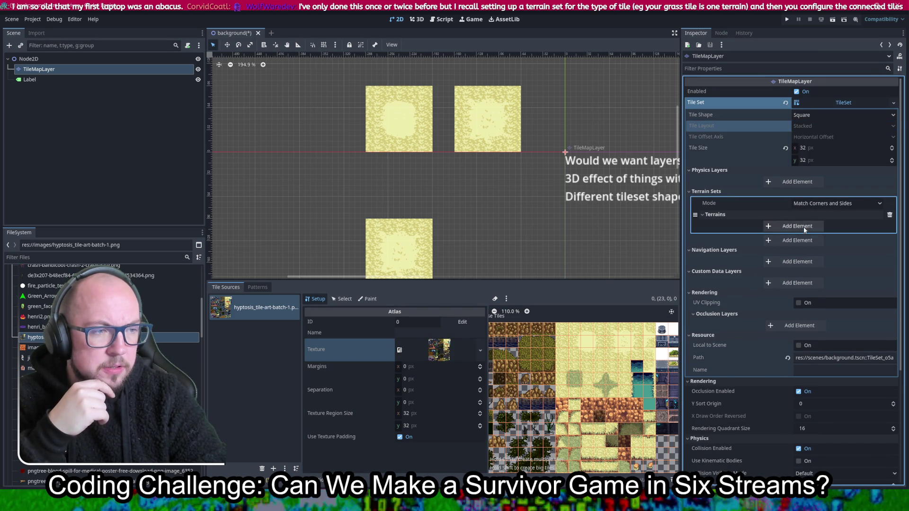
click(807, 227)
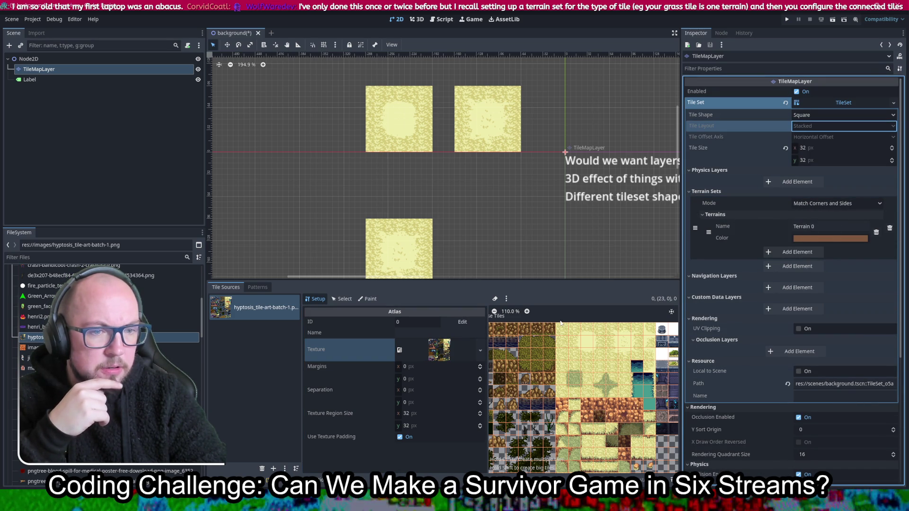
Step: Open the TileMap's Terrains painting tab and check its terrain list
click(559, 479)
click(266, 288)
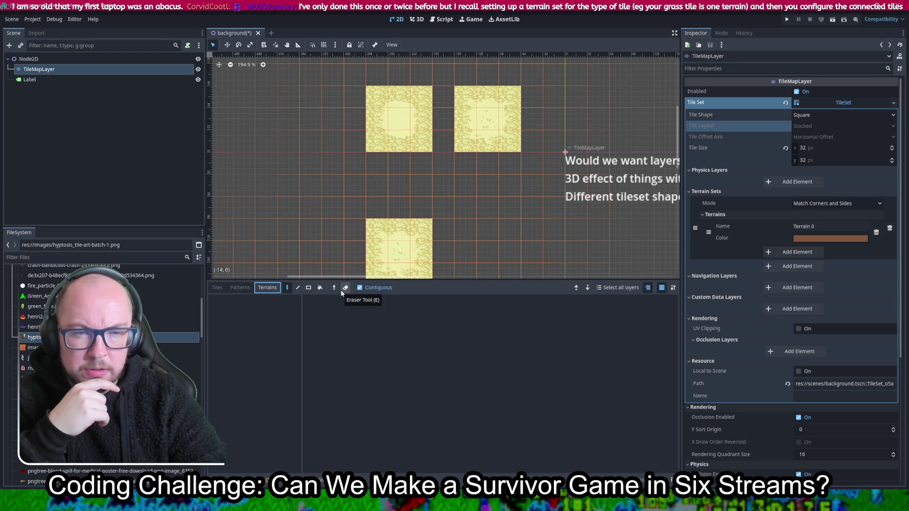
click(360, 337)
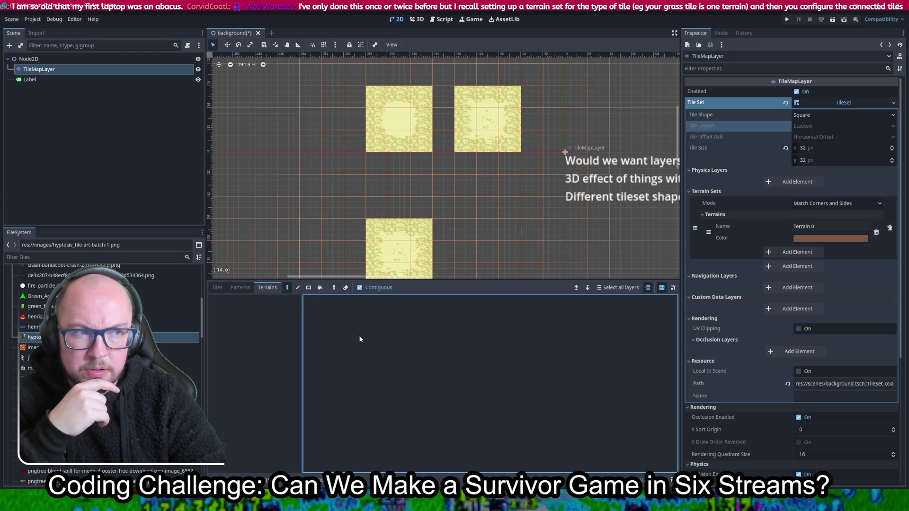
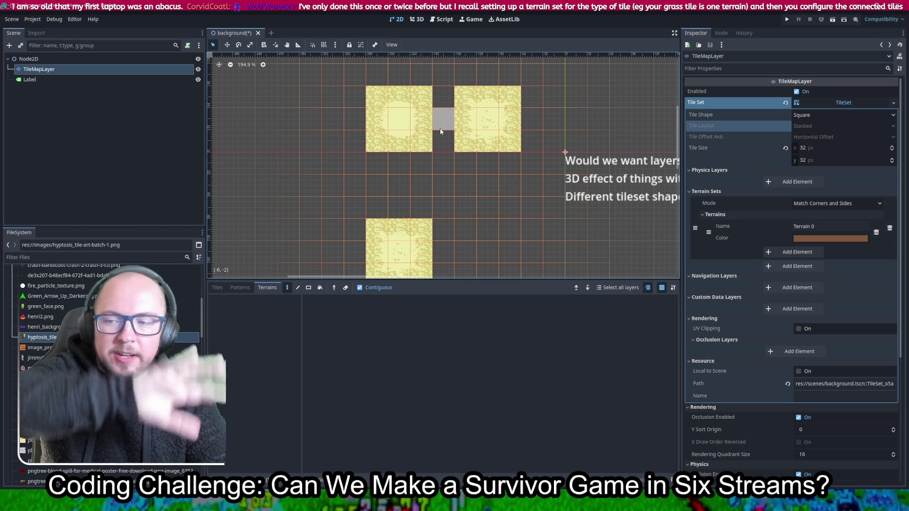
Step: Select the note Label in the background scene to show its text in the Inspector
scroll(335, 106, up, 1)
scroll(442, 179, right, 5)
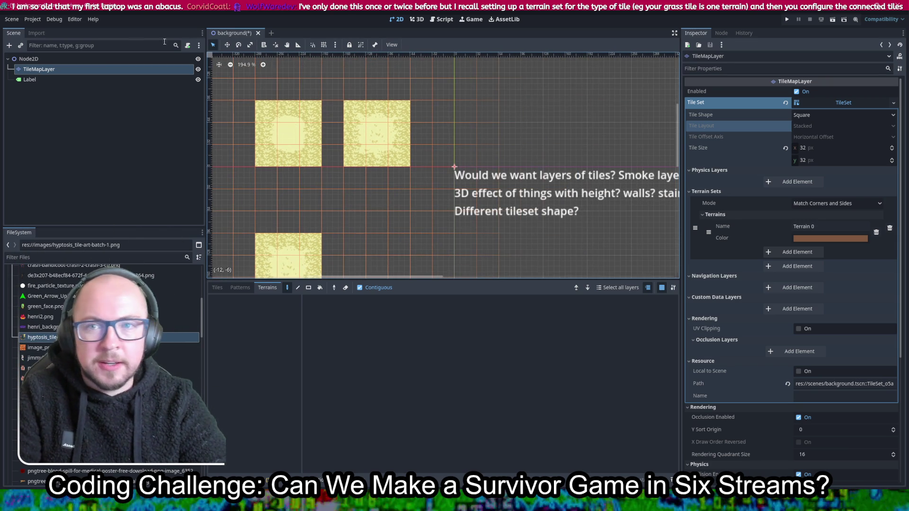
click(156, 80)
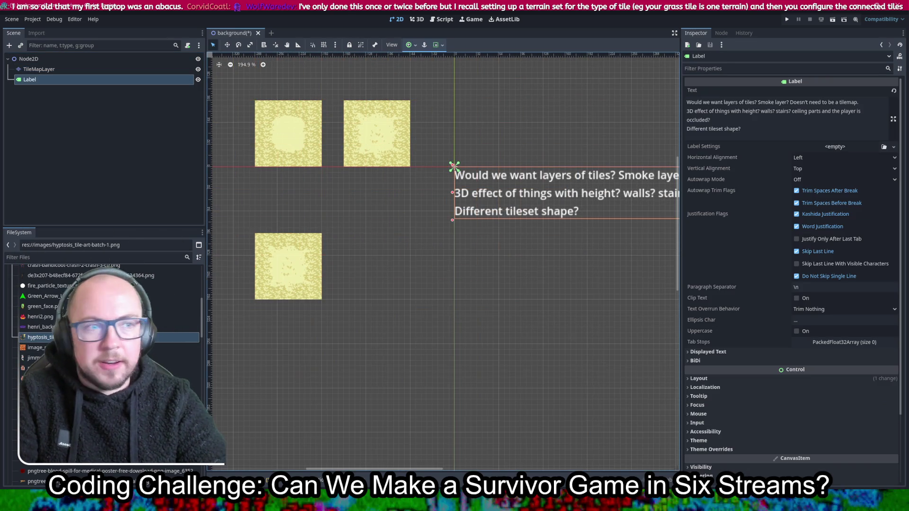
Step: Add the note 'Would be cool if it tiled the map' to the label and reword it
click(756, 131)
key(Return)
text(Would be cool if it tiled the map)
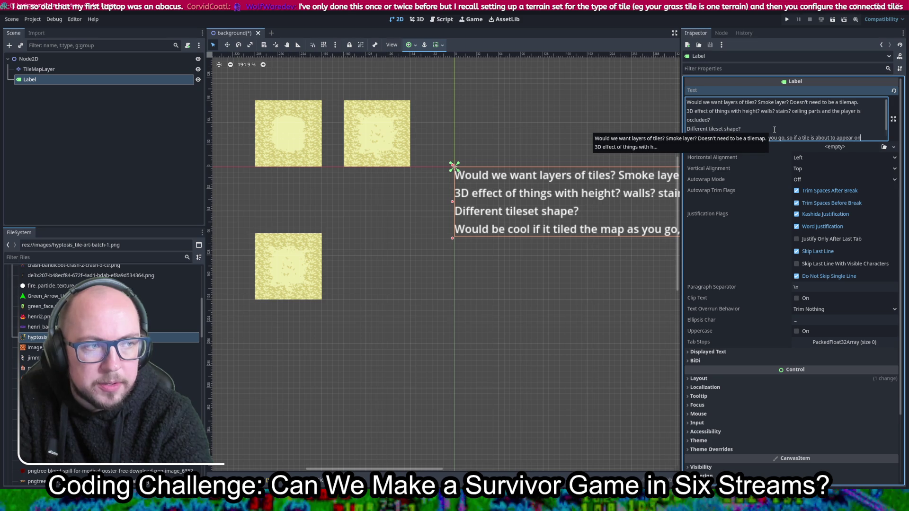
scroll(775, 129, down, 1)
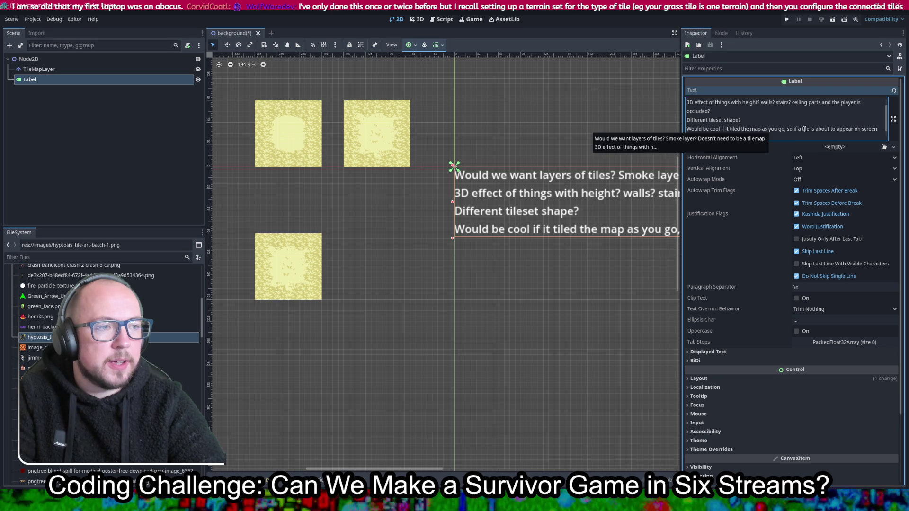
click(804, 129)
text(n)
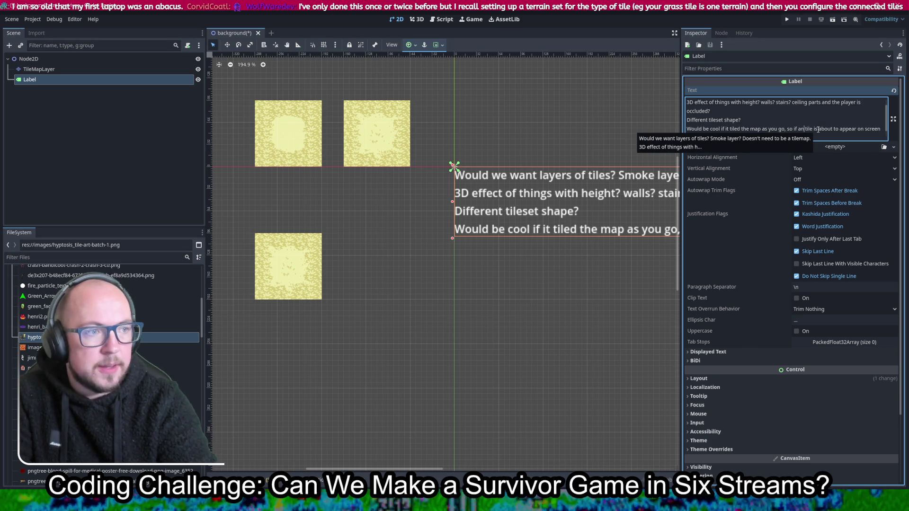
text( empty)
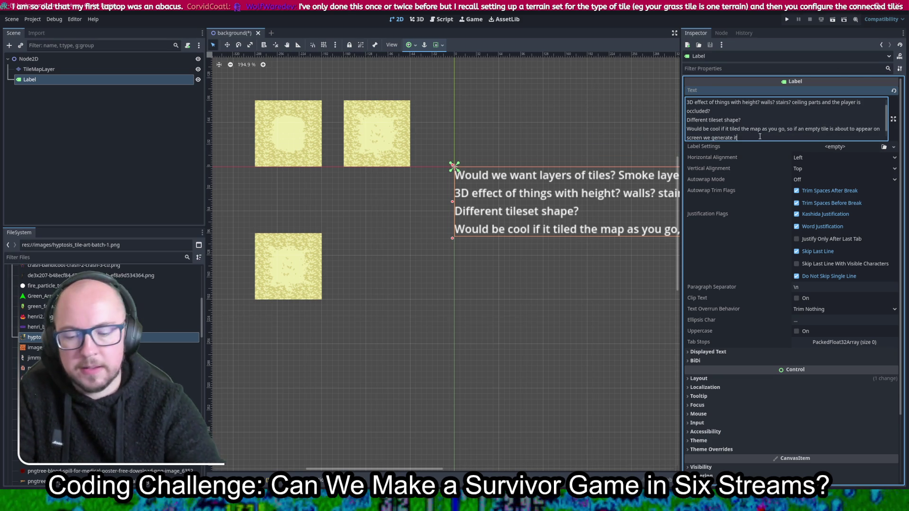
Step: Add a second note line about generating tiles and an ever-changing map, then save
key(Return)
text(Also then could do a cool effect for one level where we even overw)
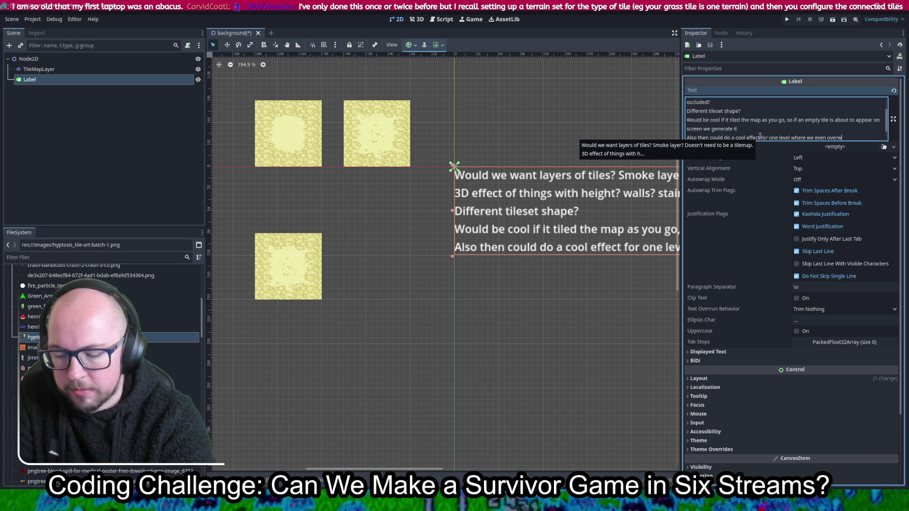
text(rite tiles)
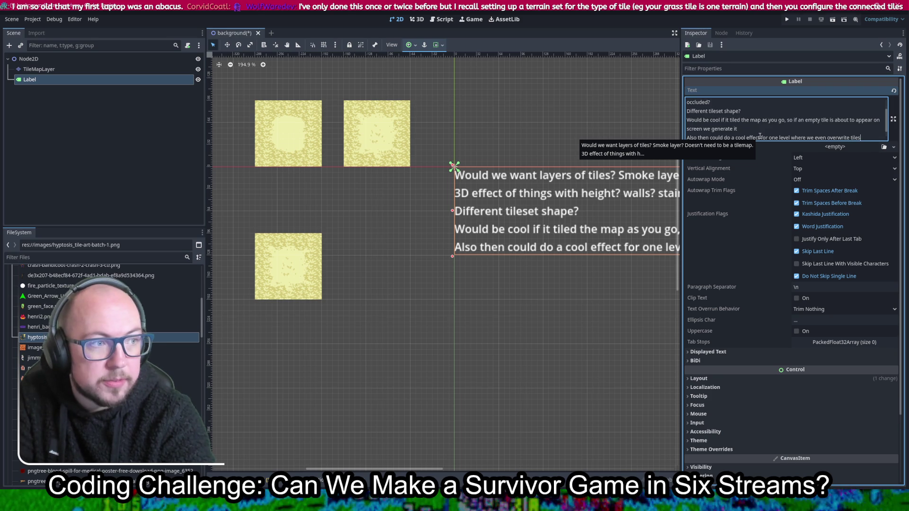
text( that e)
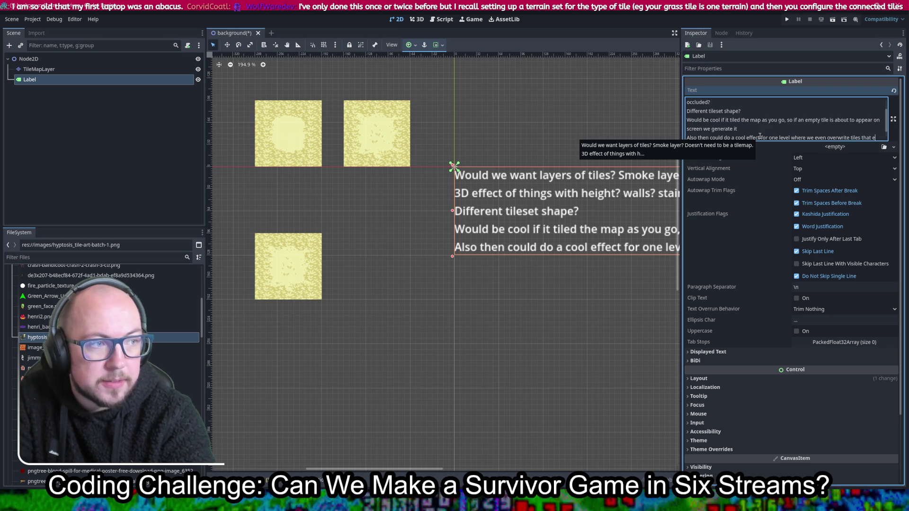
text(xist so the map keep)
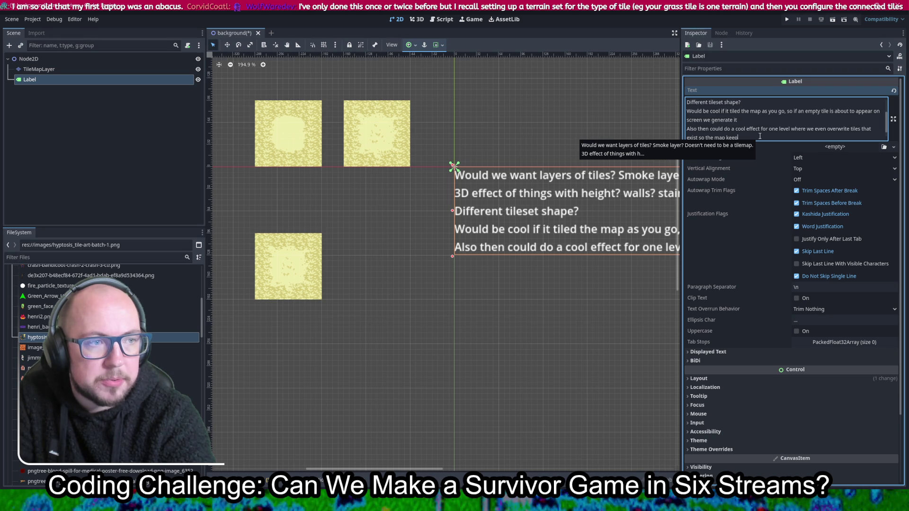
text(, incl pickups/breakables)
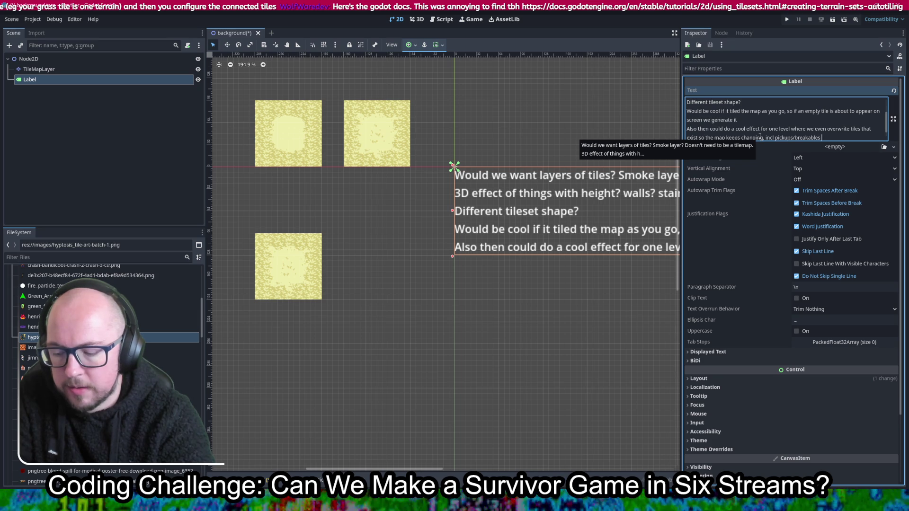
key(ctrl+s)
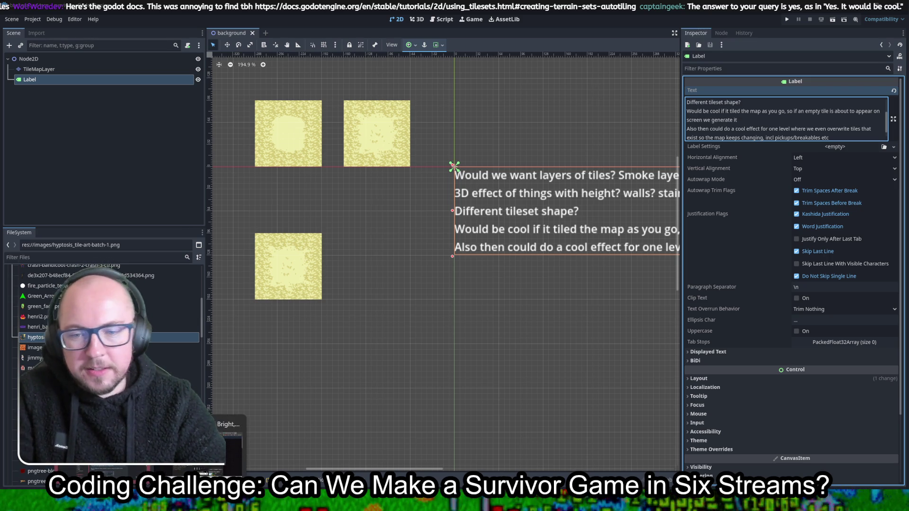
key(alt+Tab)
Step: Read the 'Creating terrain sets (autotiling)' docs on assigning terrain set and terrain IDs
scroll(700, 255, up, 4)
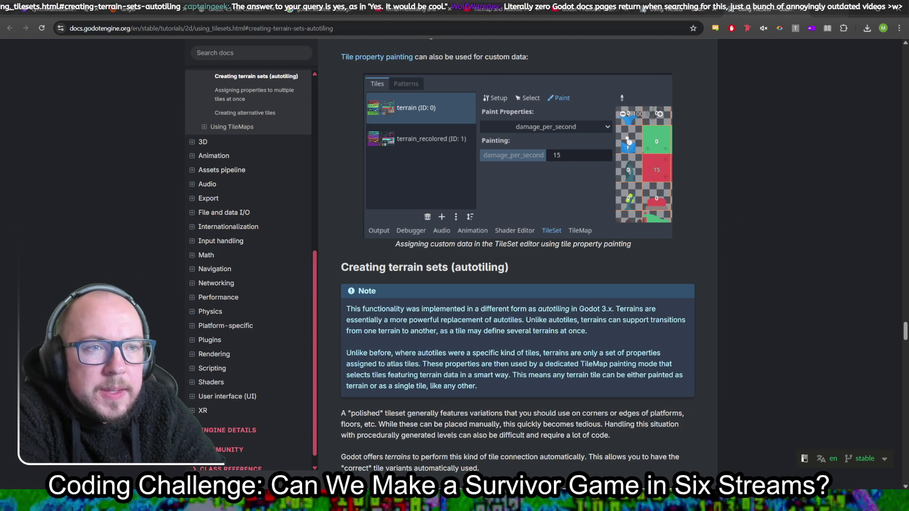
scroll(470, 128, up, 5)
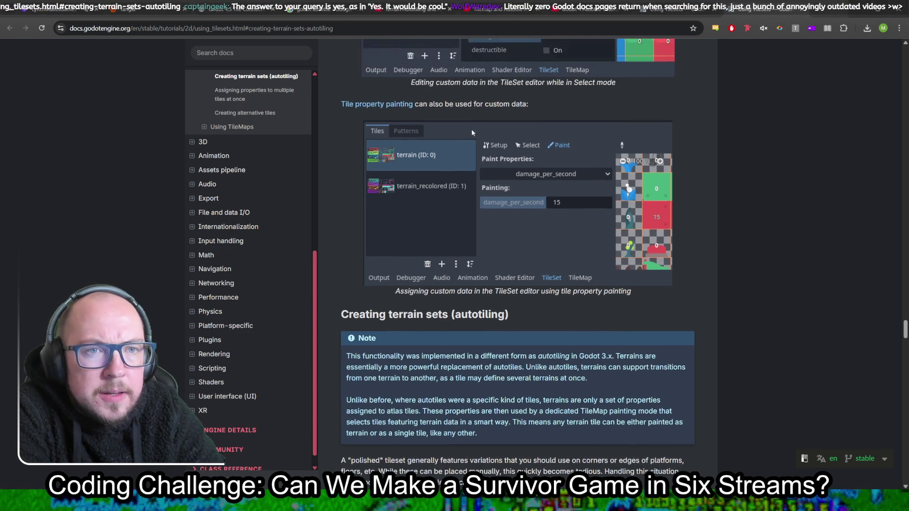
scroll(487, 134, down, 4)
scroll(484, 143, down, 3)
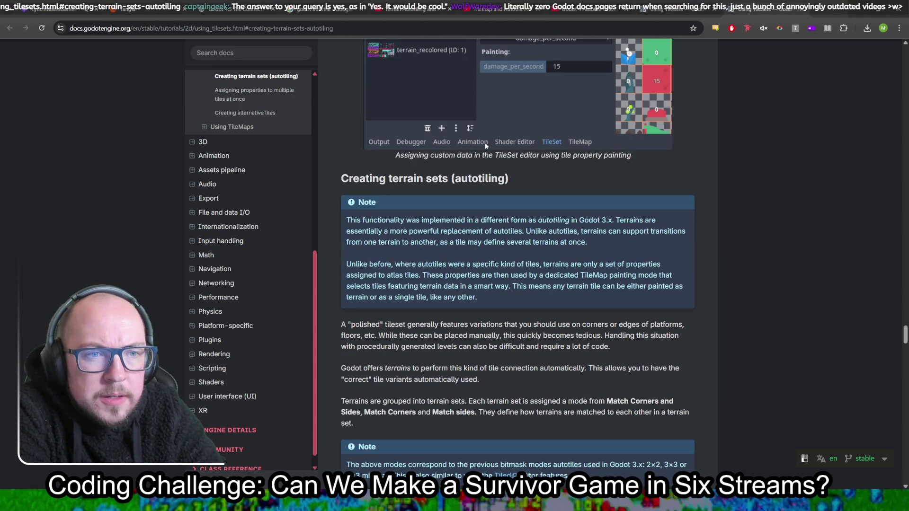
scroll(473, 166, down, 3)
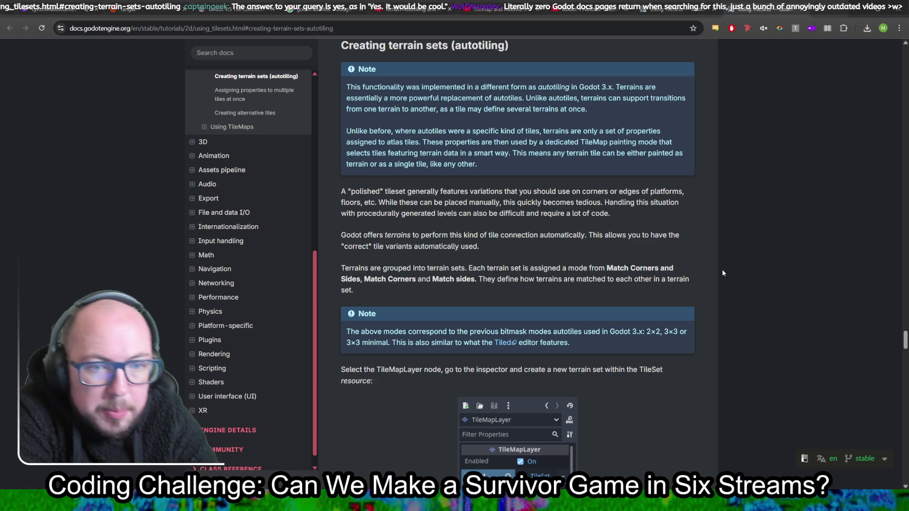
scroll(691, 213, down, 2)
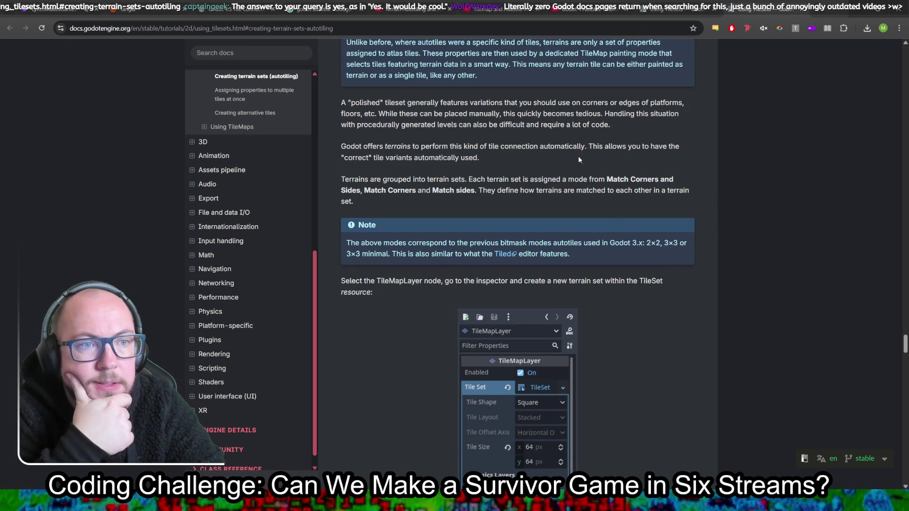
scroll(663, 147, down, 4)
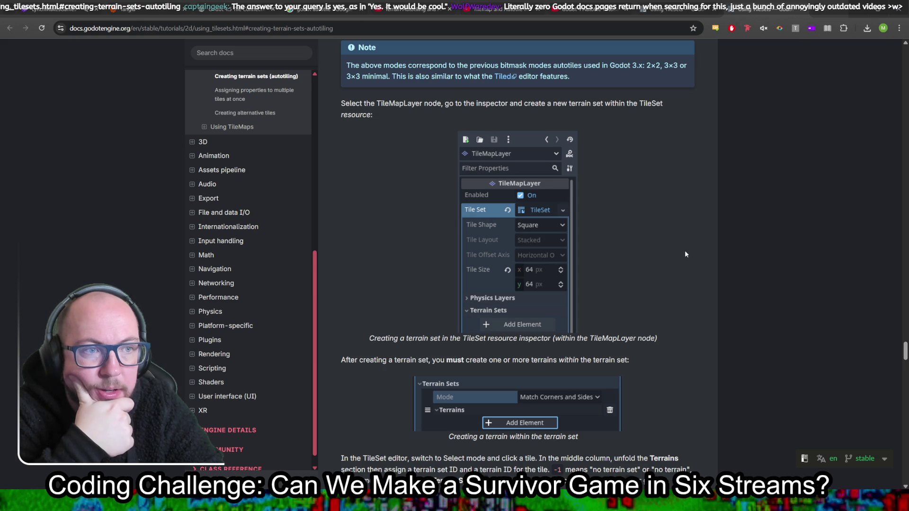
scroll(685, 254, down, 3)
scroll(660, 269, down, 3)
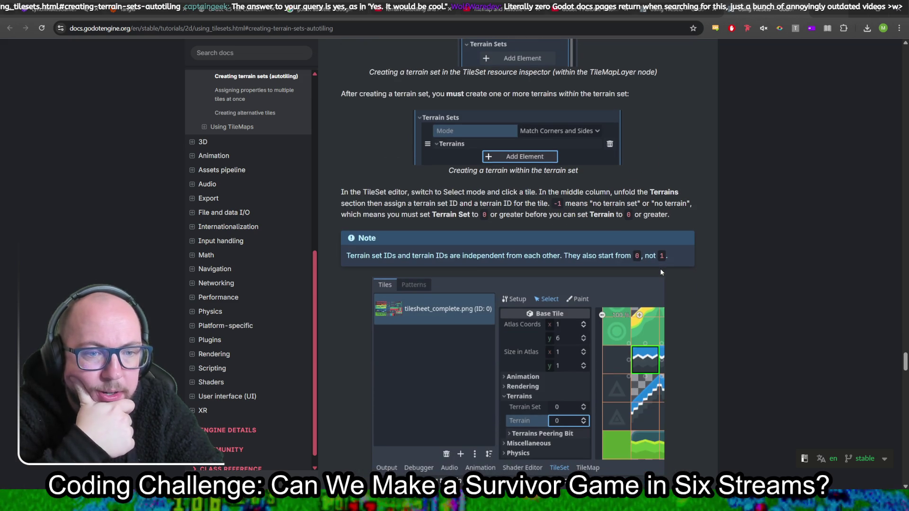
scroll(660, 267, down, 1)
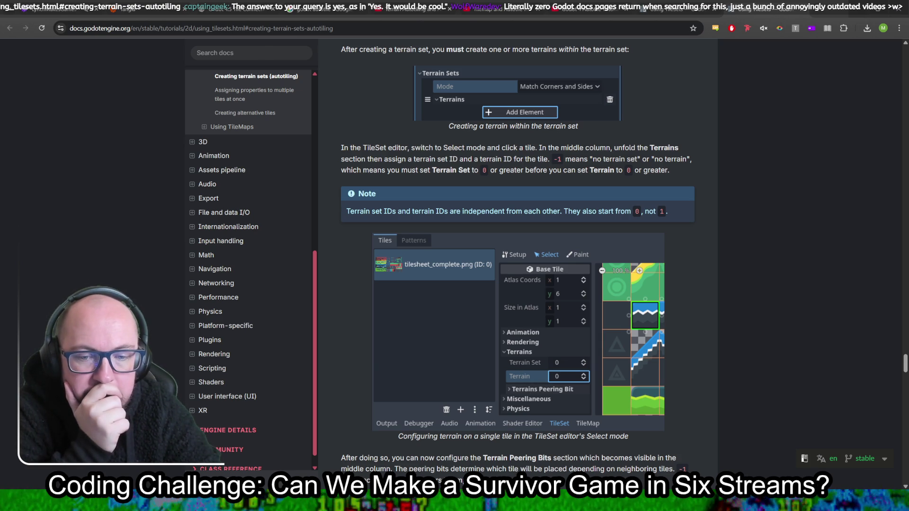
key(alt+Tab)
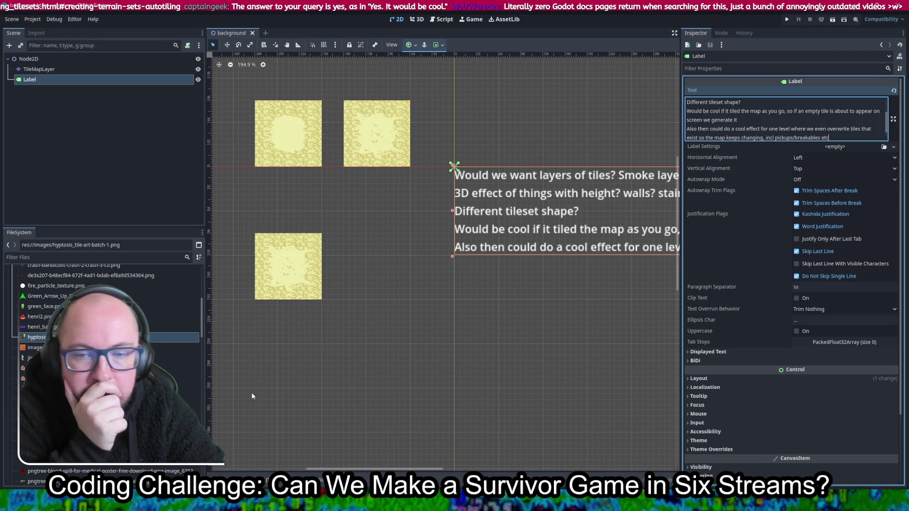
Step: Select the TileMapLayer and show its hyptosis_tile-art-batch-1.png tile atlas
scroll(778, 217, down, 1)
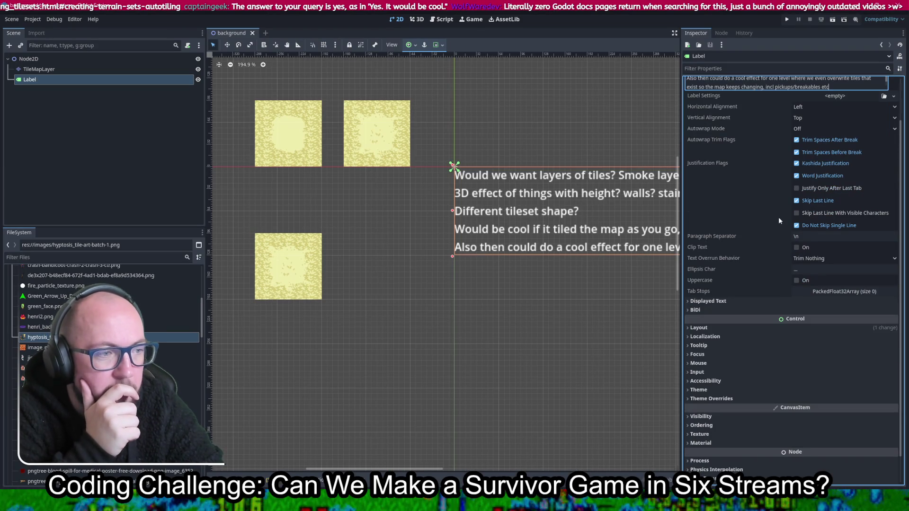
scroll(754, 259, up, 1)
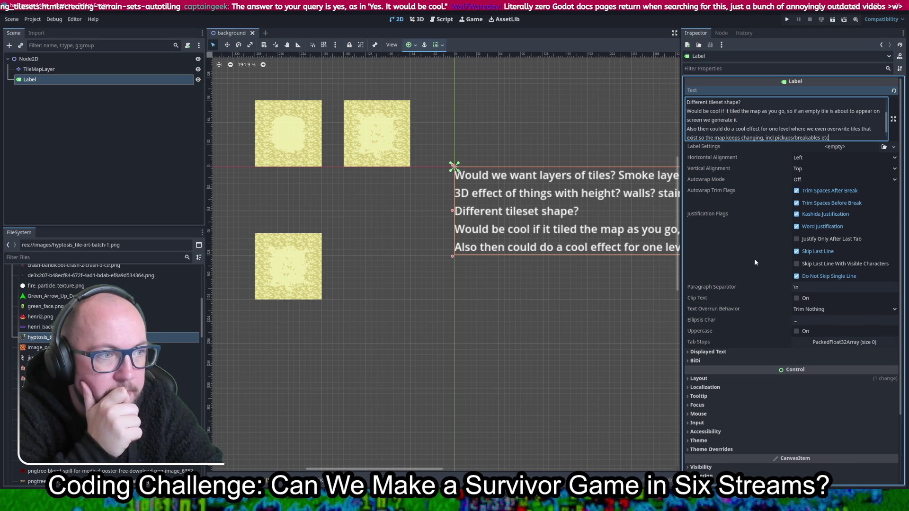
click(72, 60)
click(70, 70)
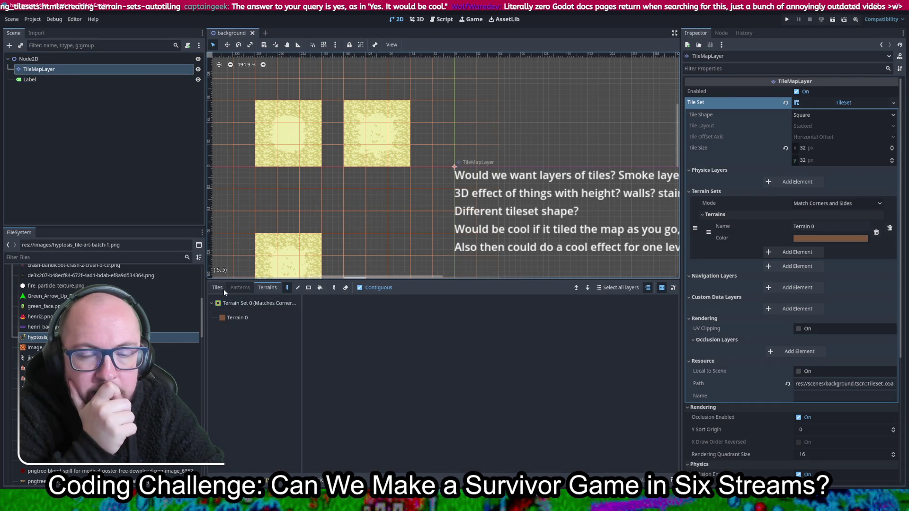
click(251, 308)
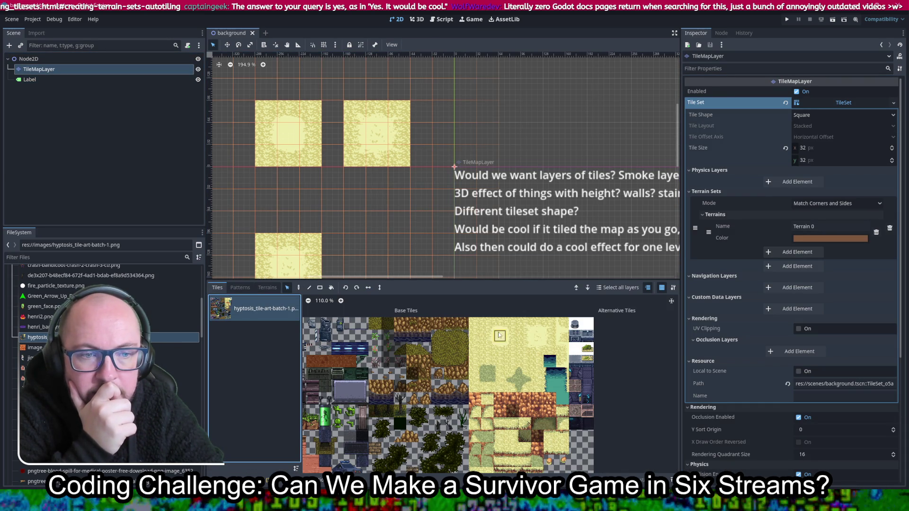
click(476, 324)
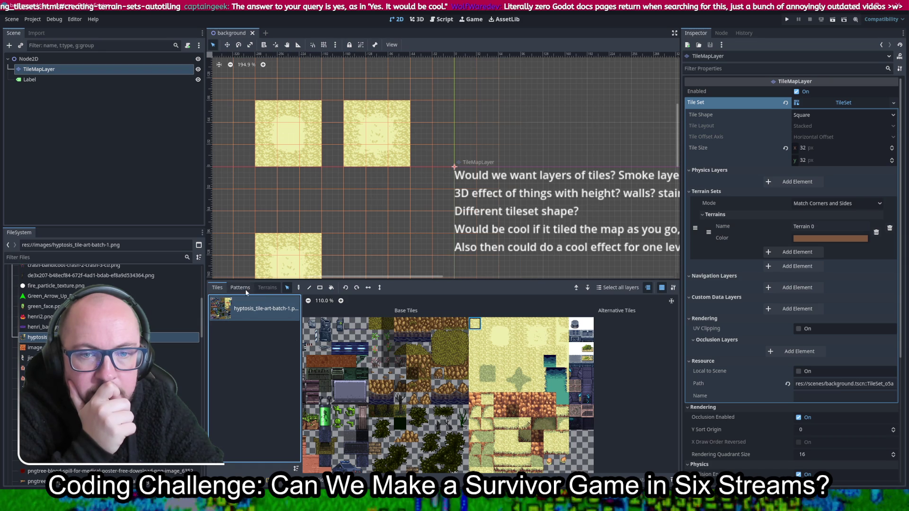
click(378, 479)
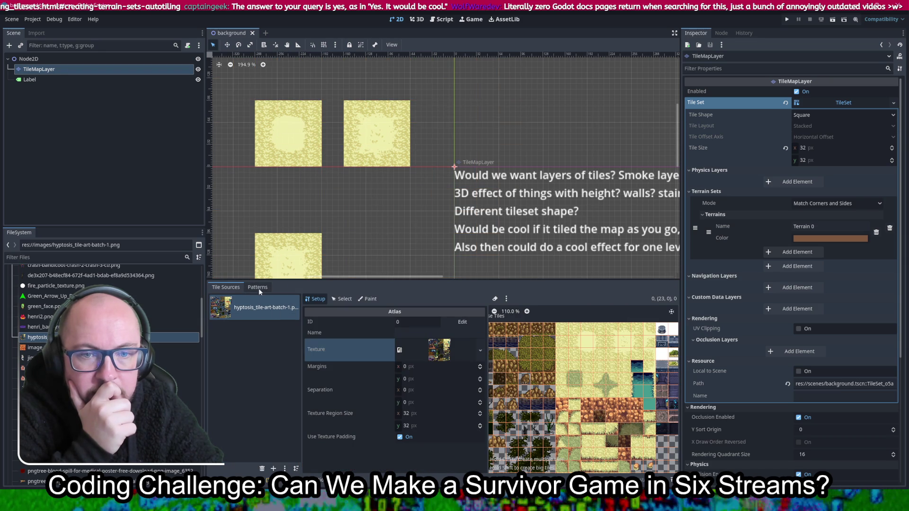
mouse_move(353, 403)
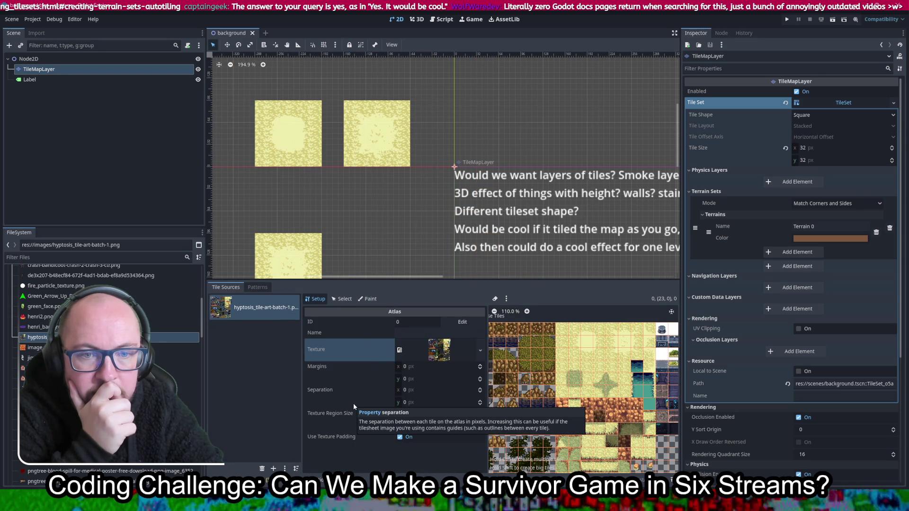
click(344, 300)
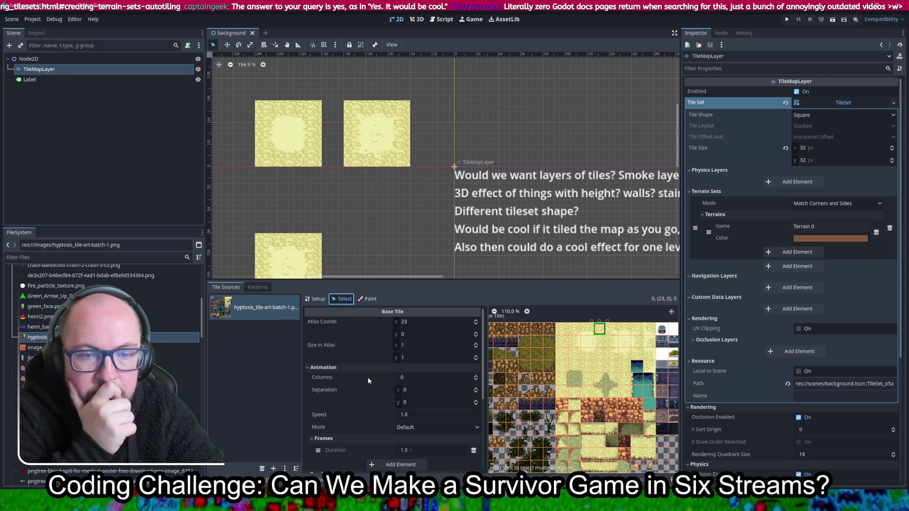
scroll(369, 405, down, 3)
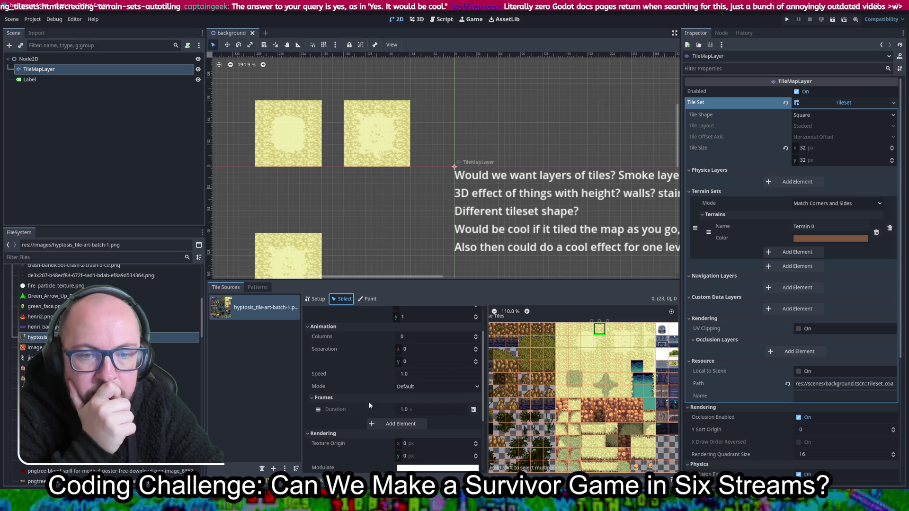
scroll(370, 404, down, 4)
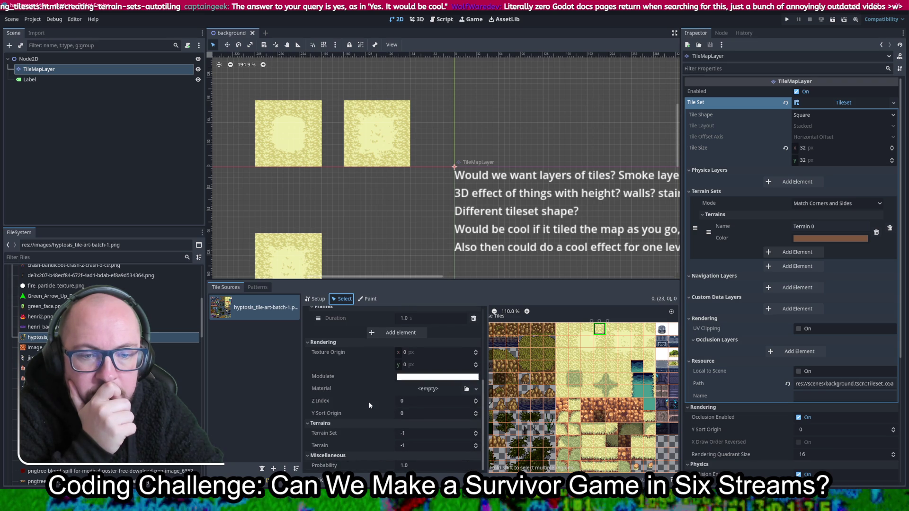
click(446, 429)
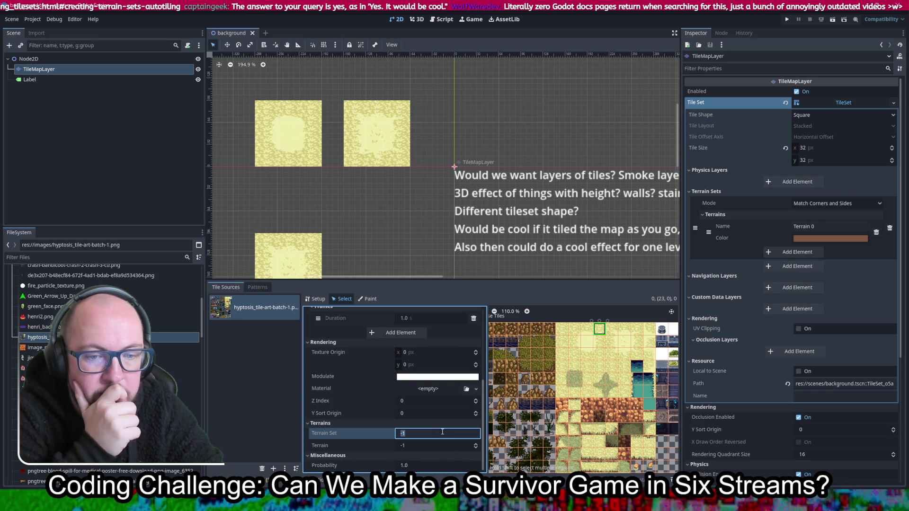
click(438, 446)
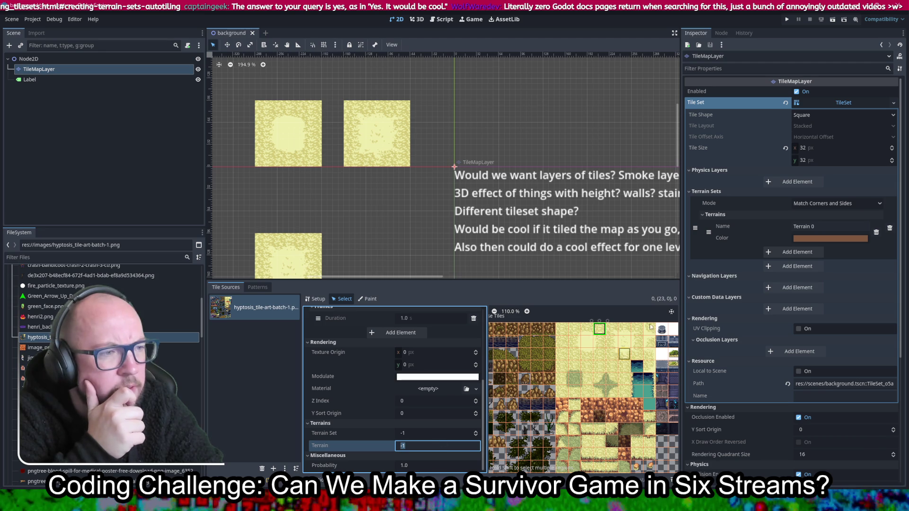
click(801, 254)
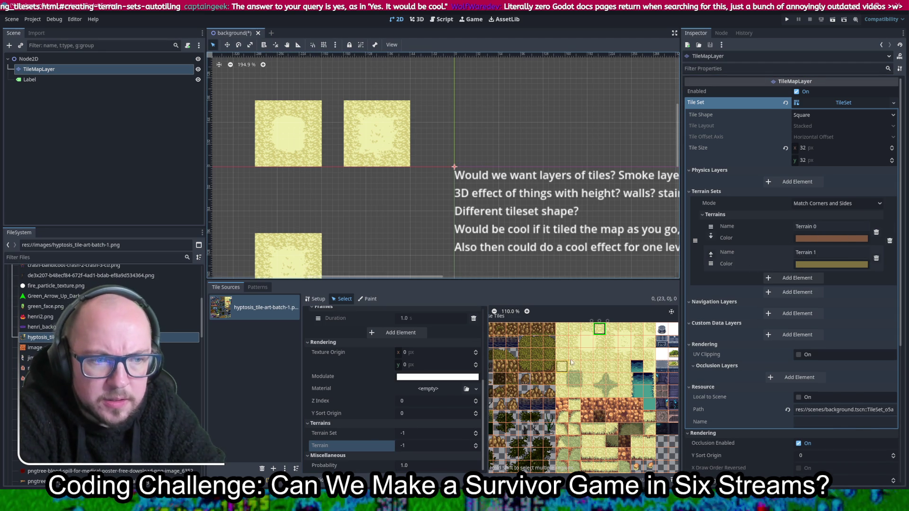
Step: Select sand tiles in the atlas, including tile 20,3 and an 8x3 block
drag(560, 330, 650, 365)
click(650, 364)
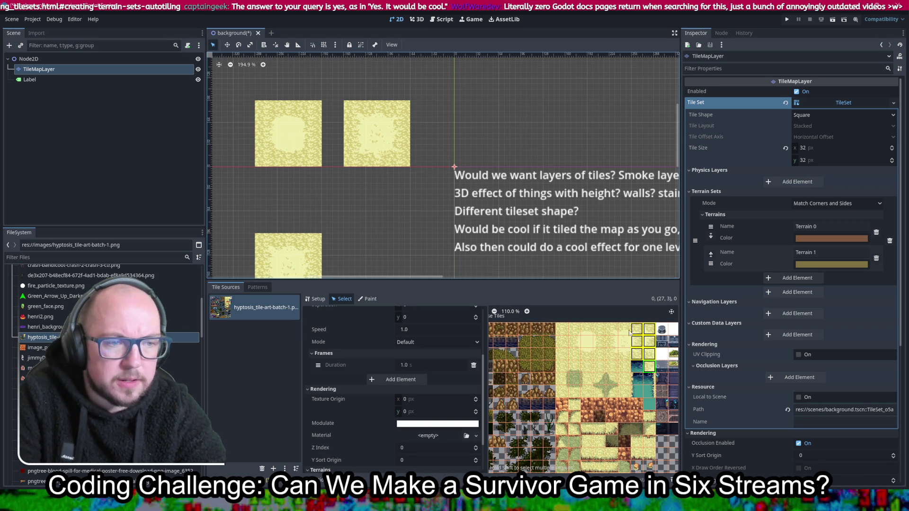
click(561, 366)
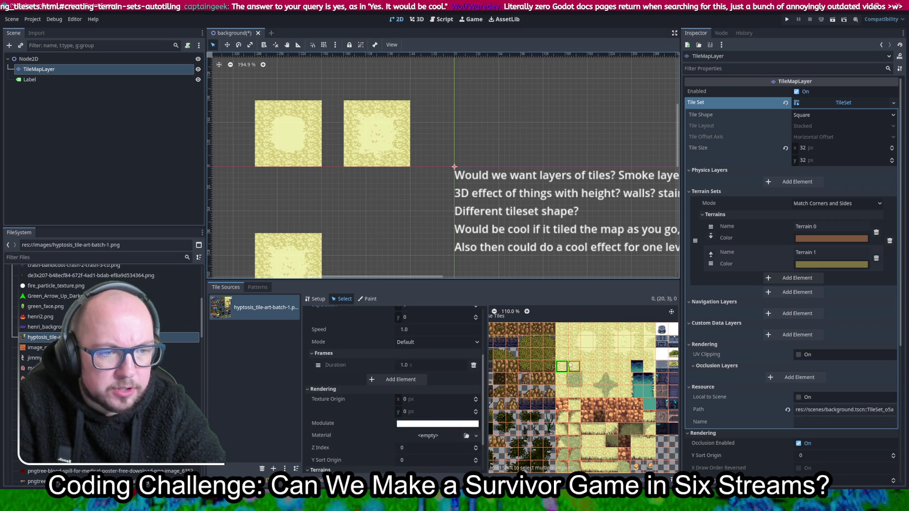
mouse_move(561, 330)
mouse_down()
mouse_move(650, 346)
mouse_move(563, 387)
mouse_up()
ctrl+scroll(602, 362, down, 1)
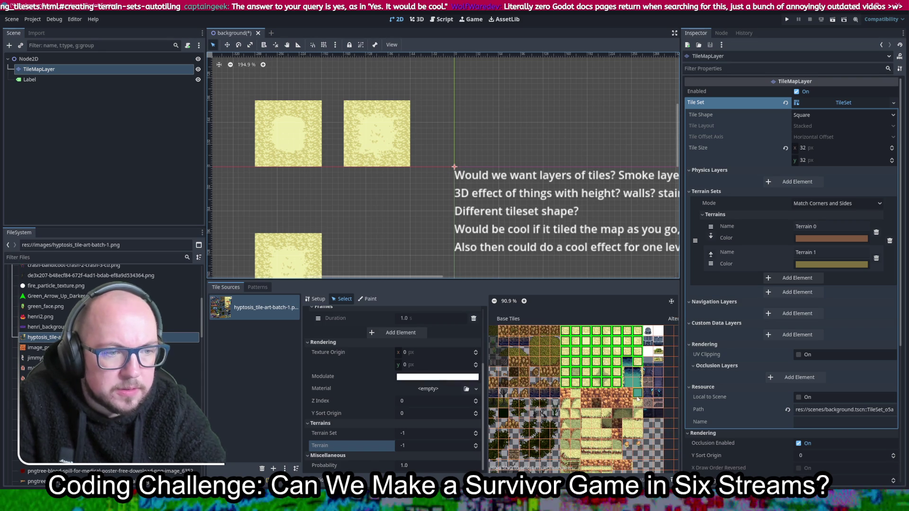
scroll(594, 359, down, 4)
scroll(587, 346, up, 3)
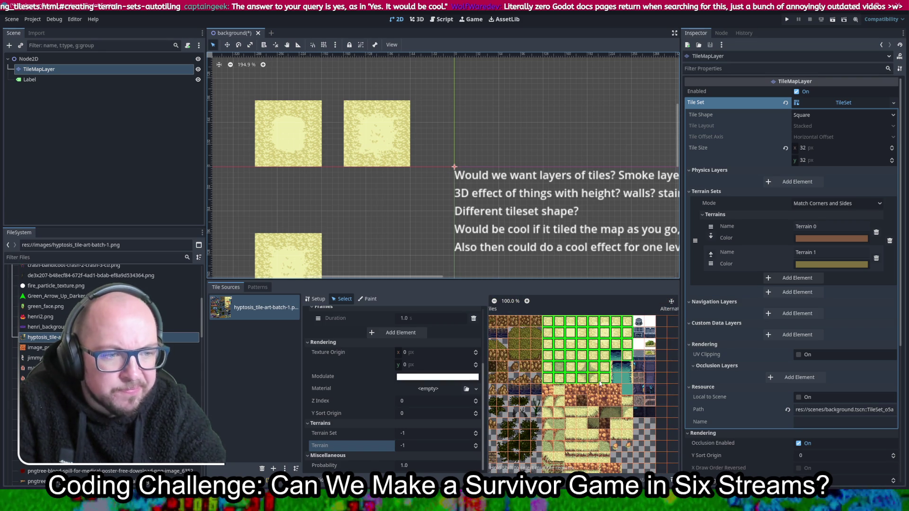
ctrl+scroll(602, 353, up, 5)
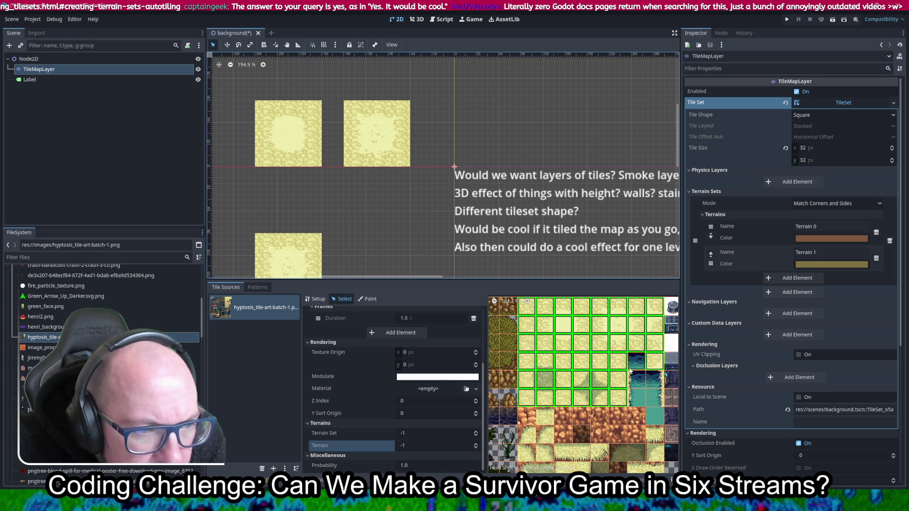
Step: Inspect individual sand tiles, including the one at 20,0, while scrolling the atlas
click(529, 320)
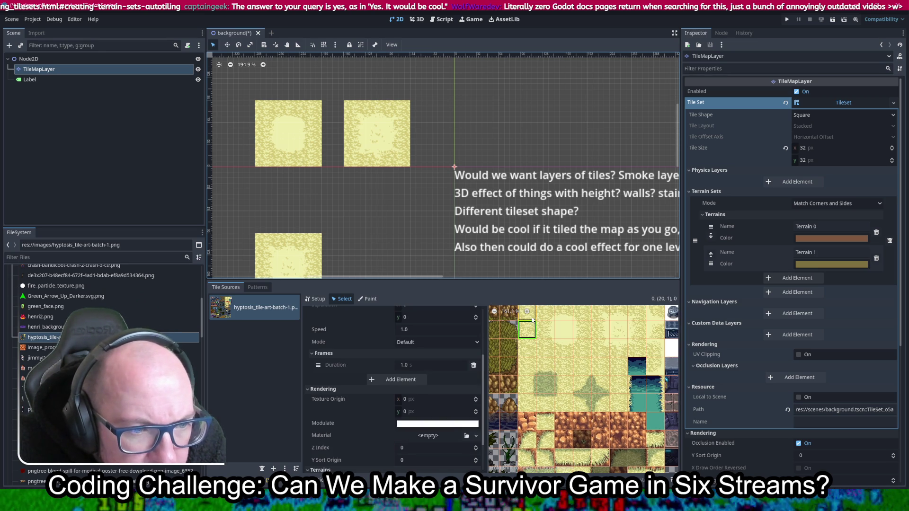
ctrl+scroll(530, 322, up, 7)
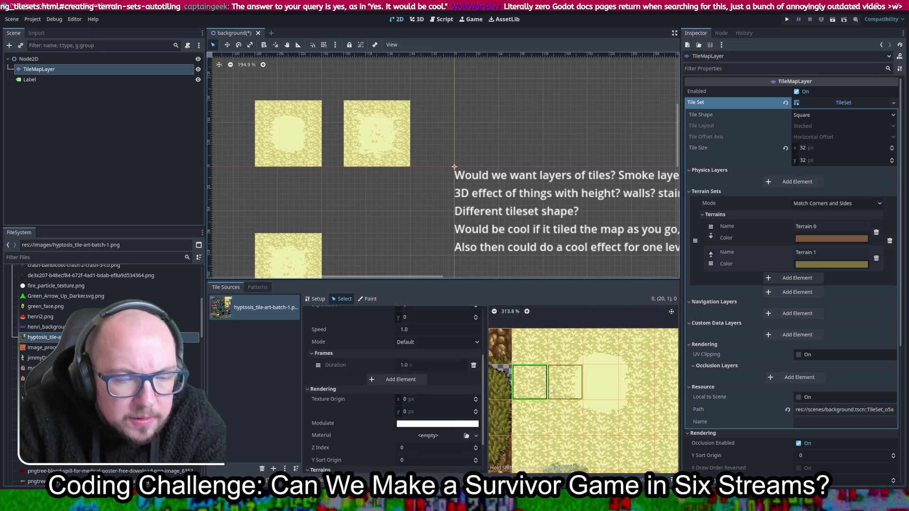
click(524, 335)
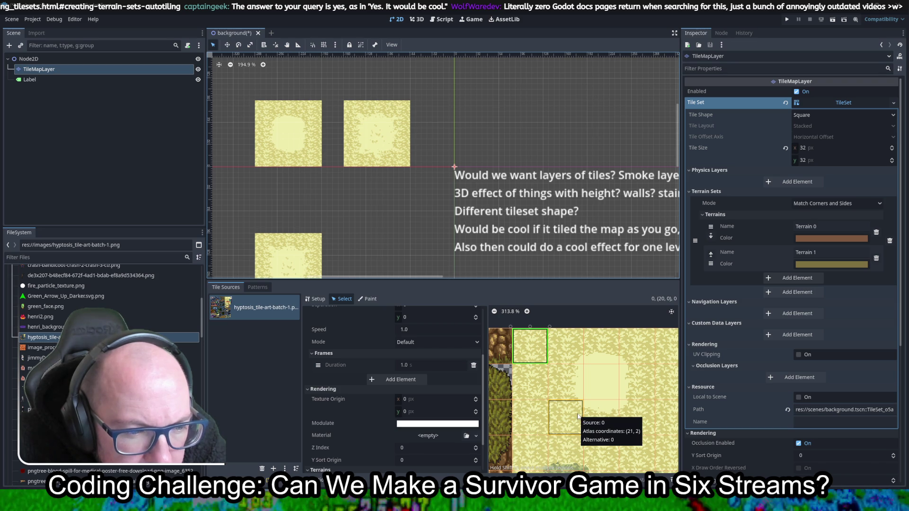
click(588, 387)
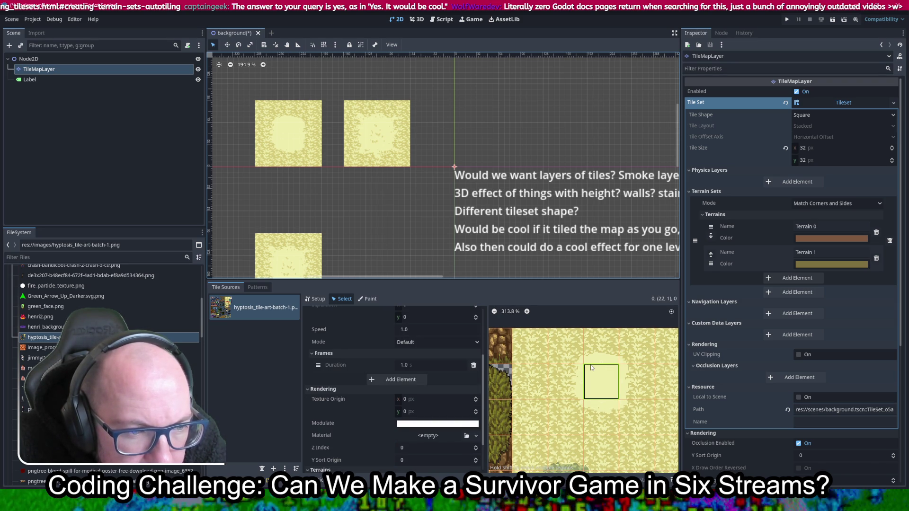
scroll(589, 370, down, 3)
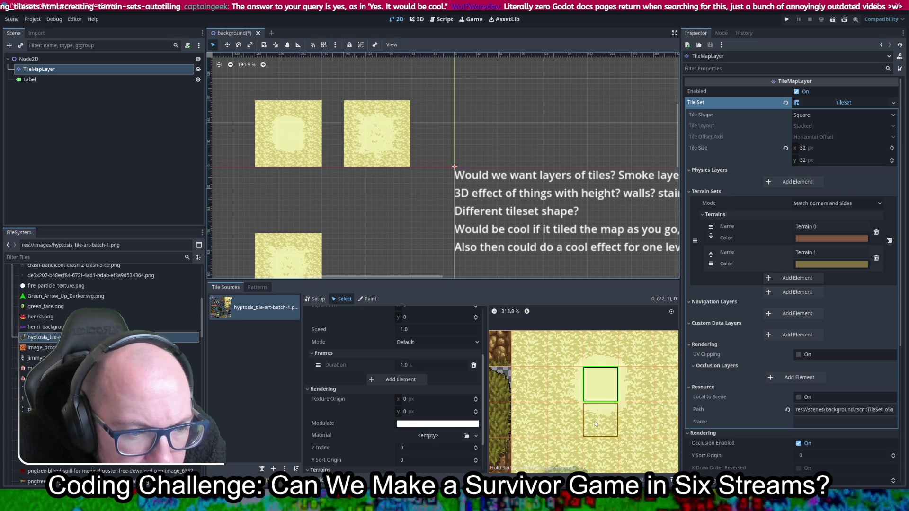
scroll(576, 348, down, 1)
scroll(592, 359, left, 1)
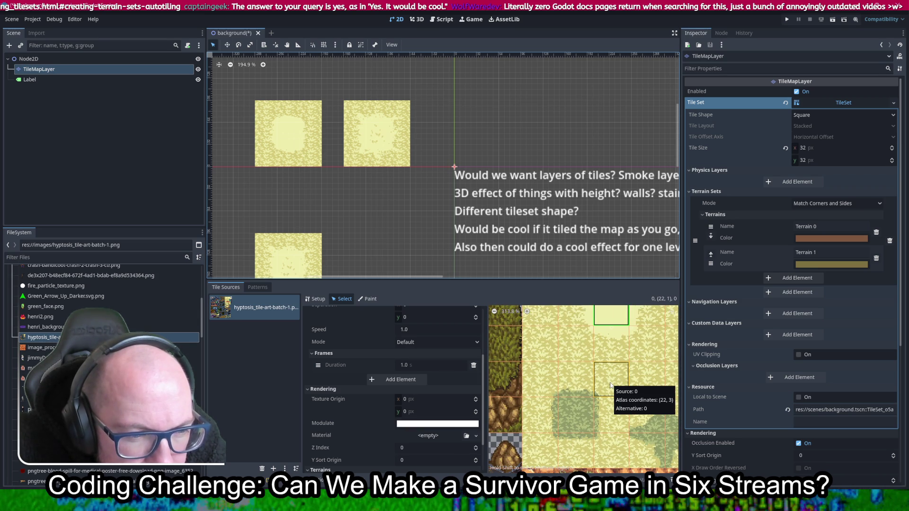
scroll(602, 396, up, 2)
scroll(602, 397, up, 2)
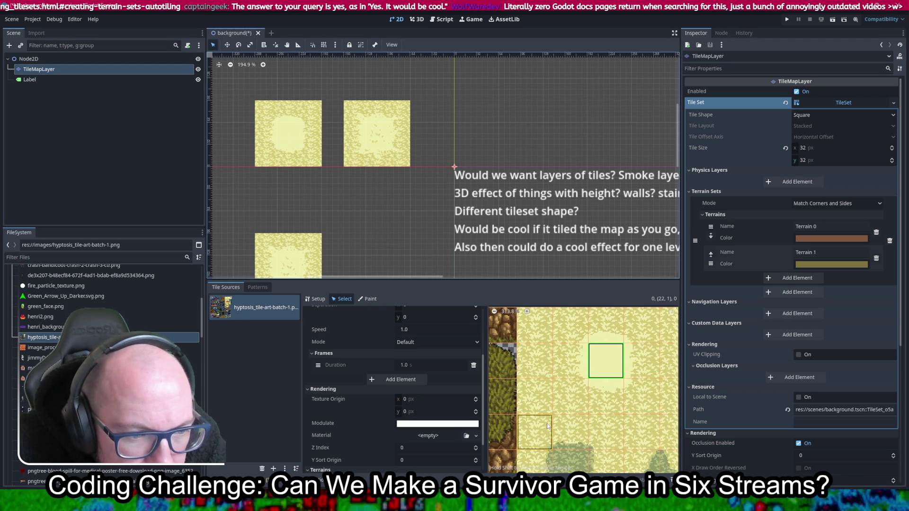
scroll(632, 379, down, 4)
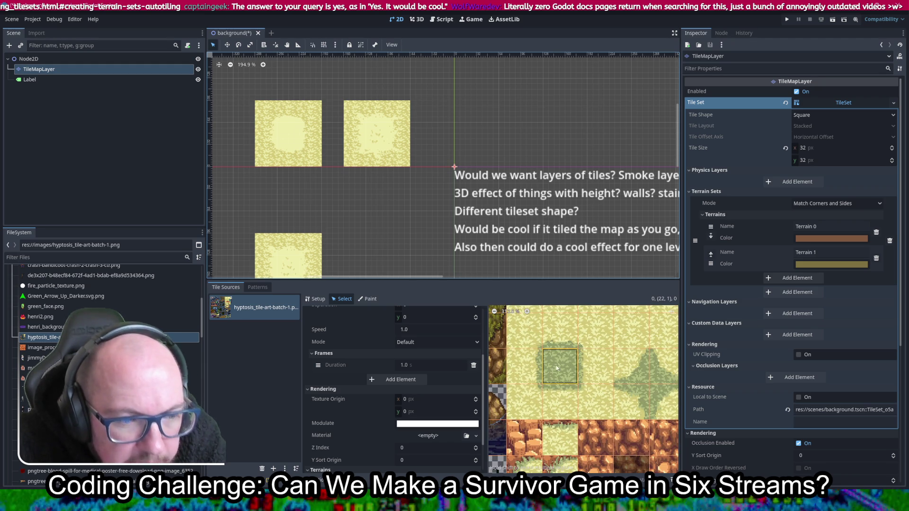
scroll(632, 379, down, 2)
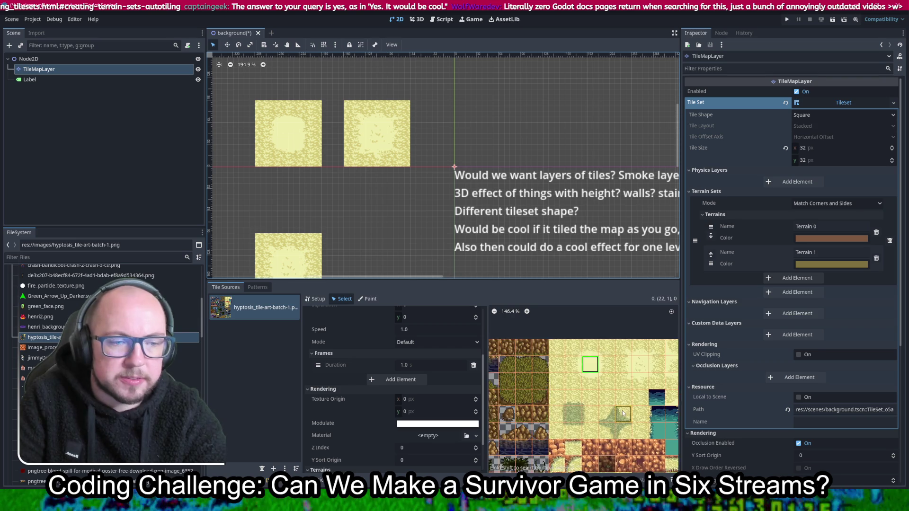
Step: Assign the 7x3 sand-tile block to terrain set 0 and expand its Terrains Peering Bit settings
mouse_move(540, 331)
mouse_down()
mouse_move(648, 370)
mouse_move(542, 408)
mouse_up()
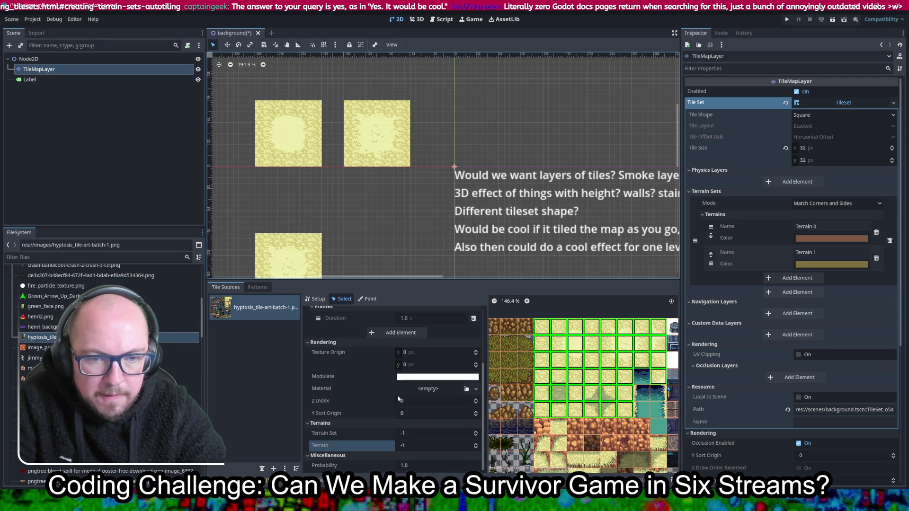
click(477, 433)
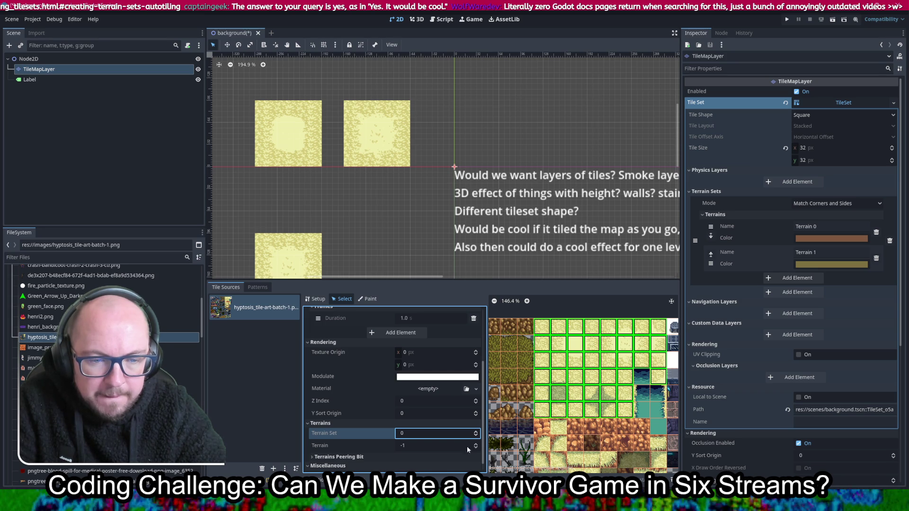
click(418, 454)
scroll(354, 398, down, 2)
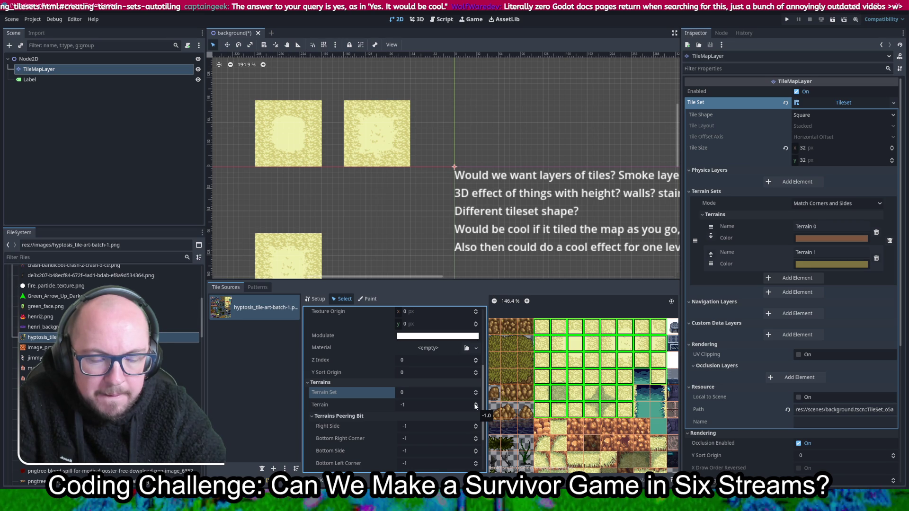
key(super+Left)
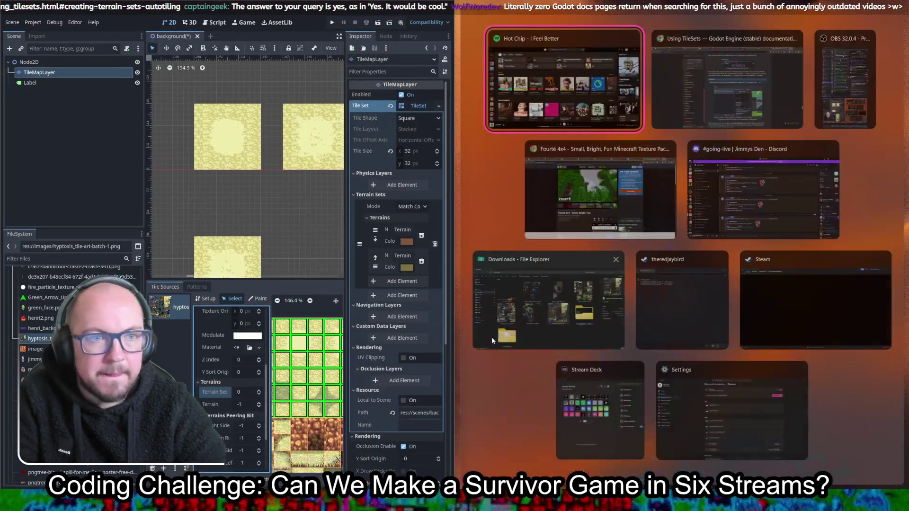
Step: Put the TileSets docs on the right half and resize Godot's docks to fit
click(744, 74)
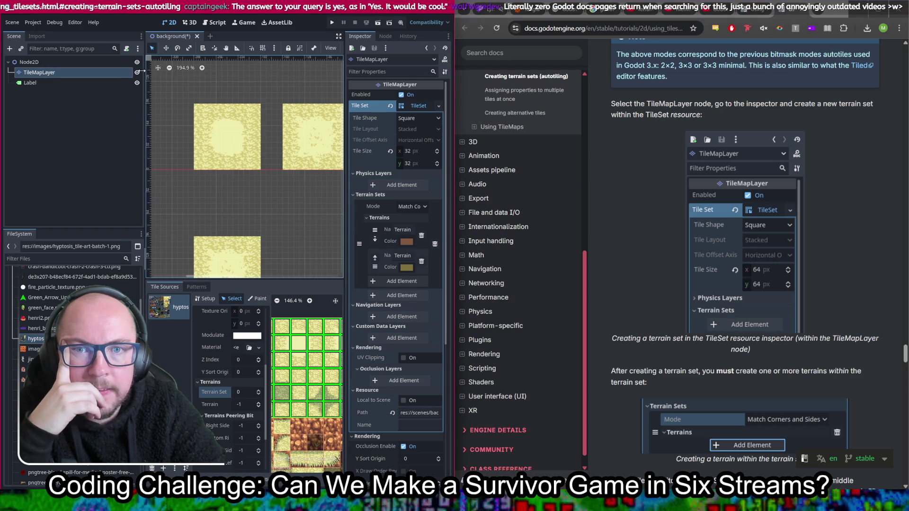
drag(143, 73, 19, 72)
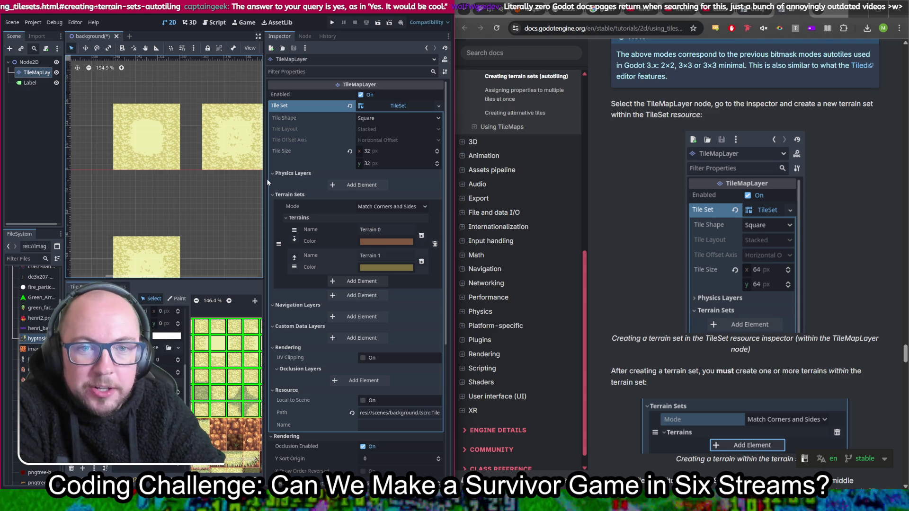
drag(266, 179, 388, 162)
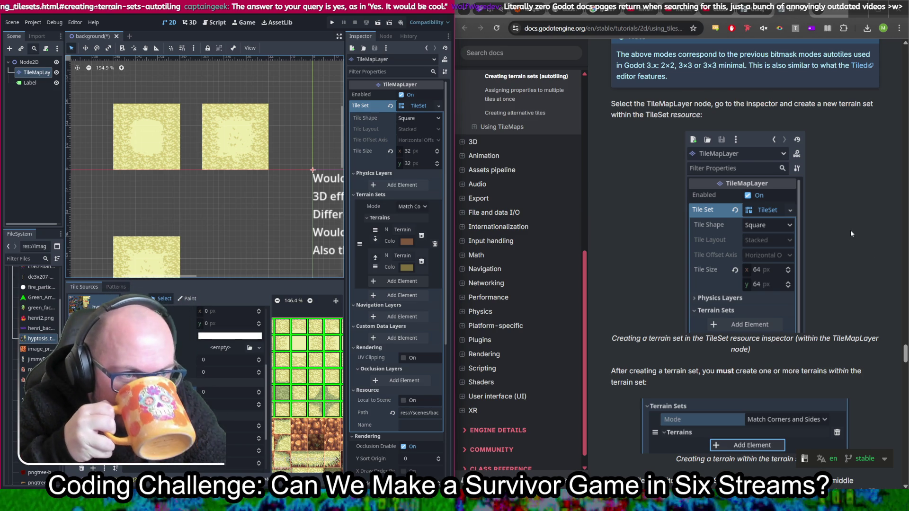
scroll(814, 208, up, 5)
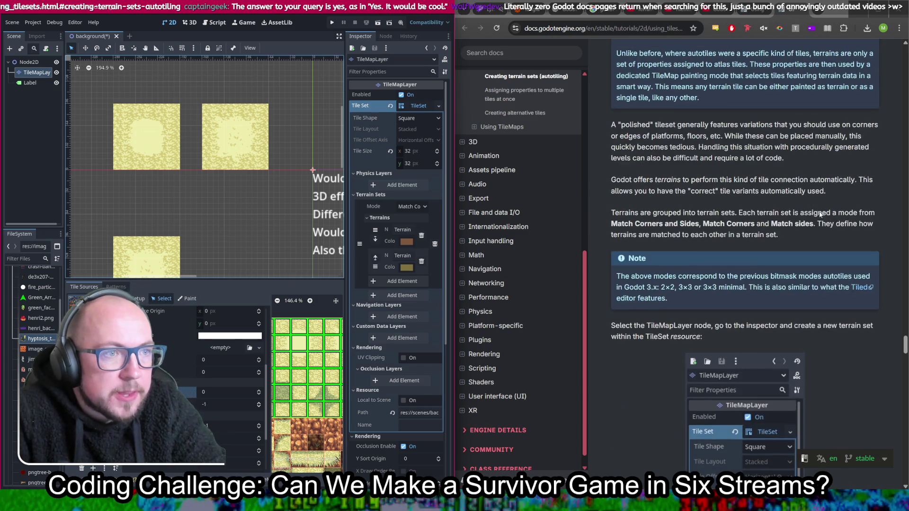
scroll(824, 220, down, 5)
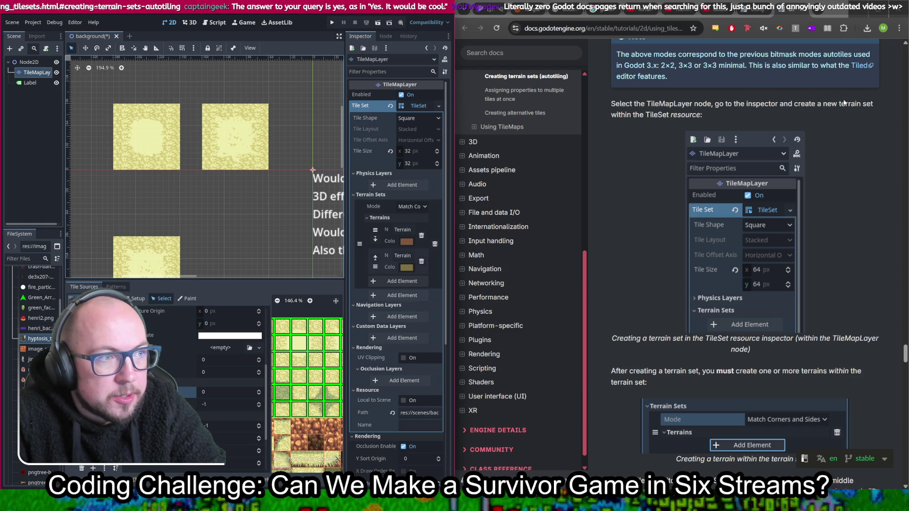
scroll(848, 198, down, 5)
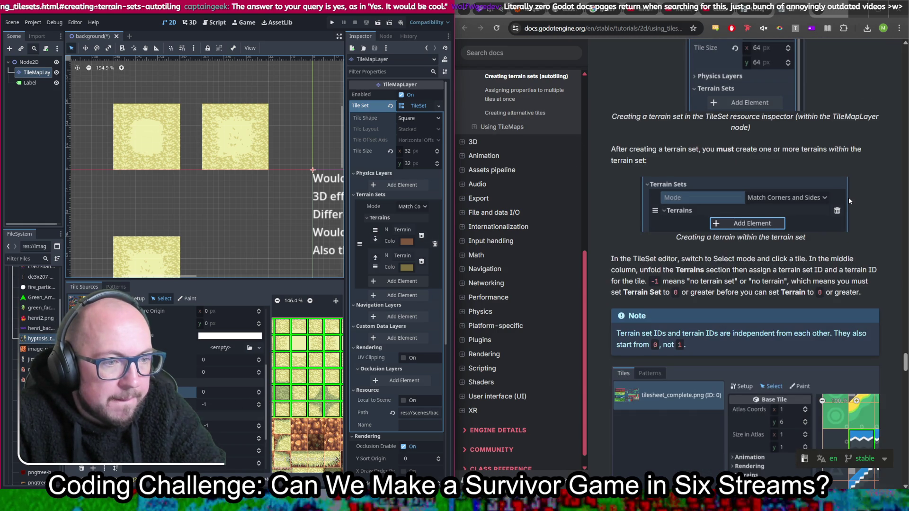
scroll(848, 198, down, 1)
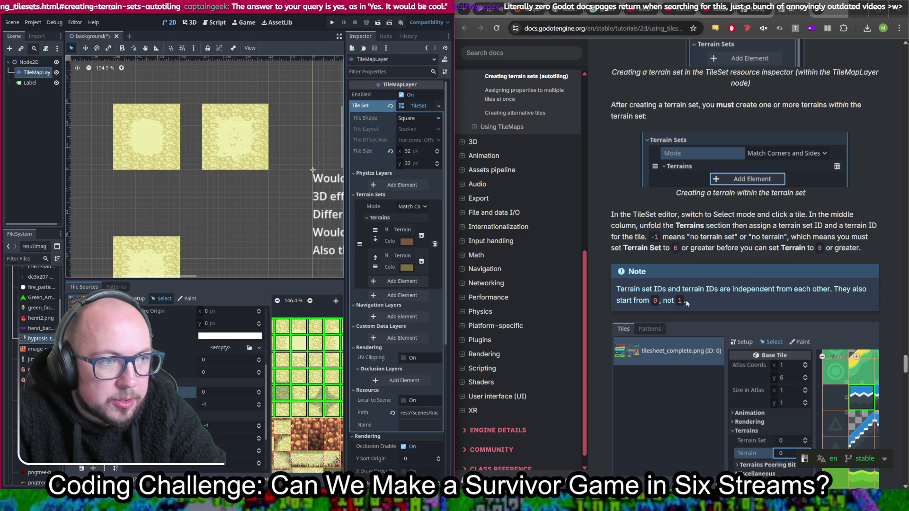
mouse_move(451, 254)
mouse_down()
mouse_move(643, 244)
mouse_move(461, 241)
mouse_move(601, 238)
mouse_up()
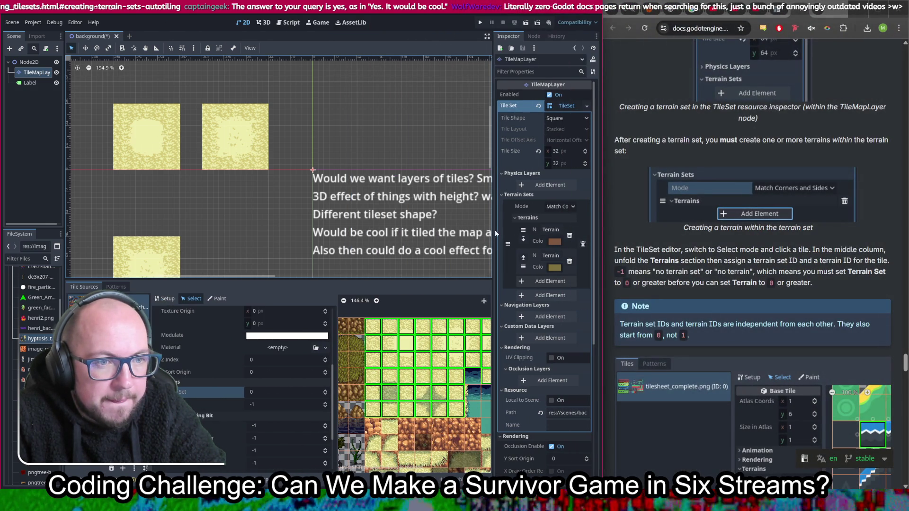
mouse_move(493, 230)
mouse_down()
mouse_move(269, 207)
mouse_move(282, 208)
mouse_up()
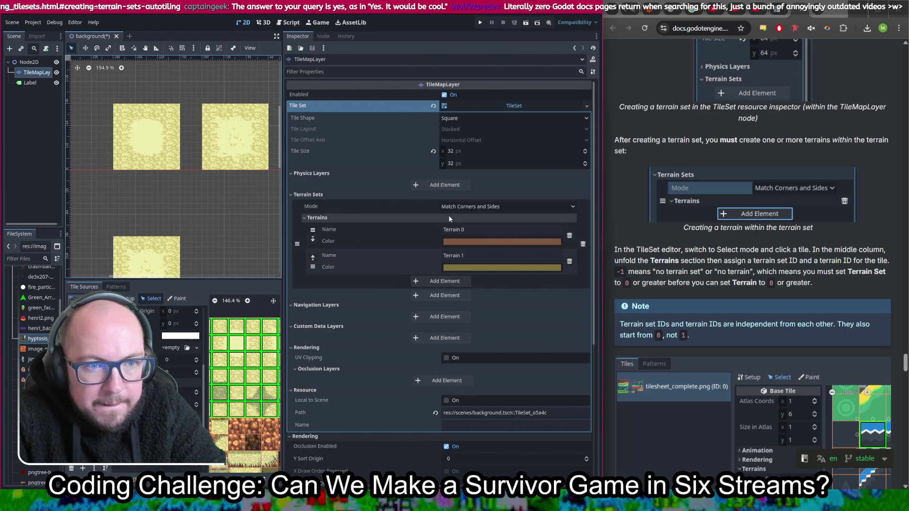
Step: Keep the Match Corners and Sides mode and delete Terrain 1
click(477, 228)
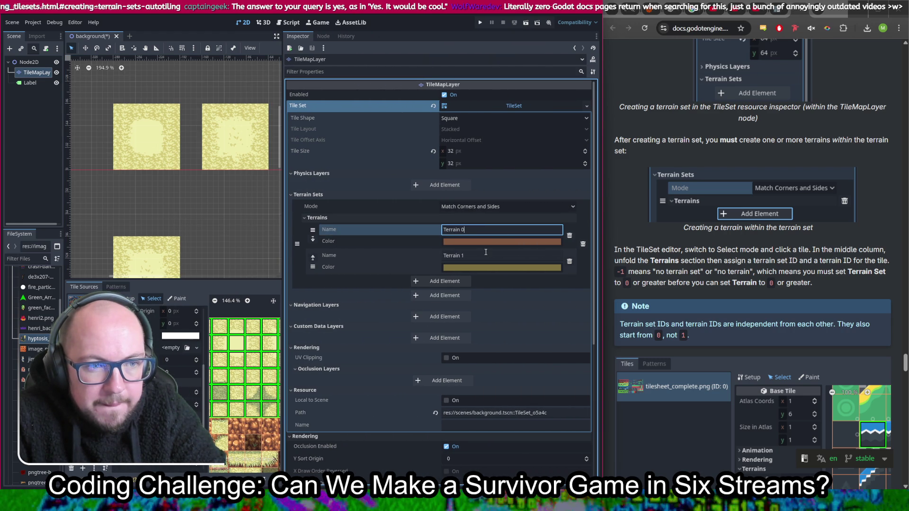
click(507, 206)
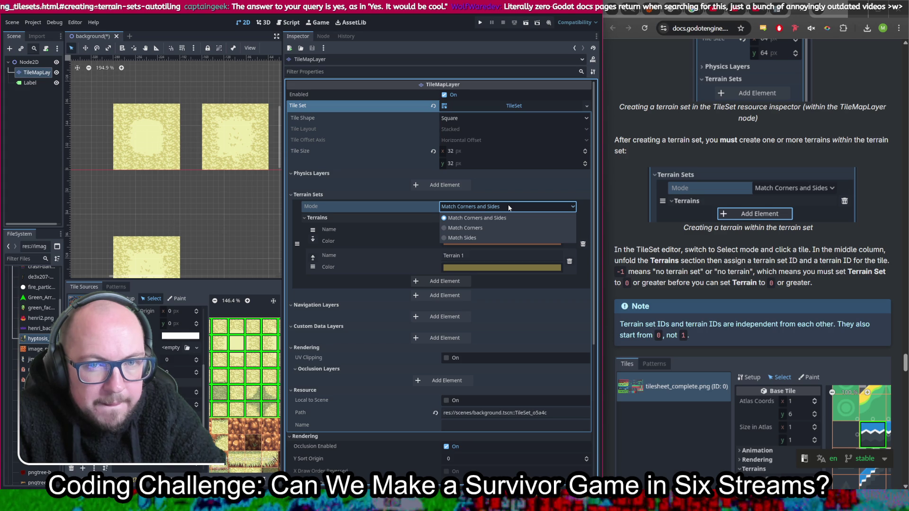
click(492, 205)
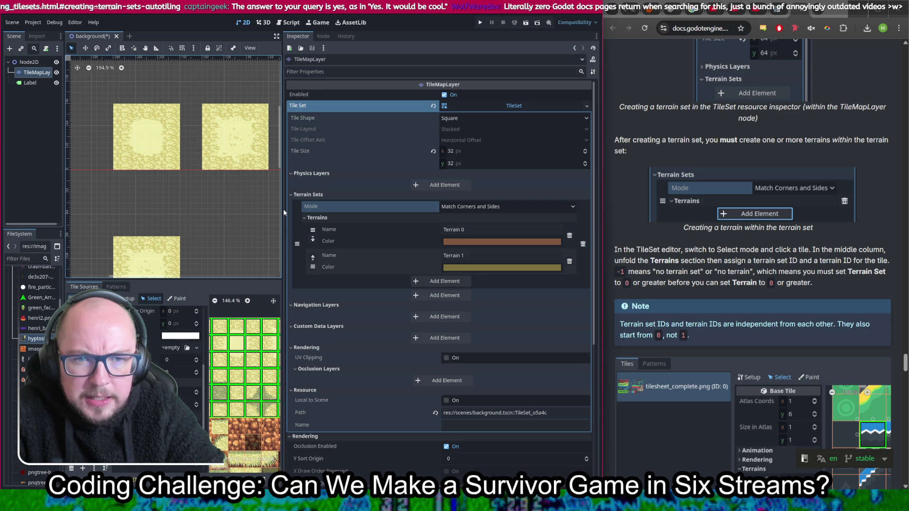
drag(281, 210, 372, 210)
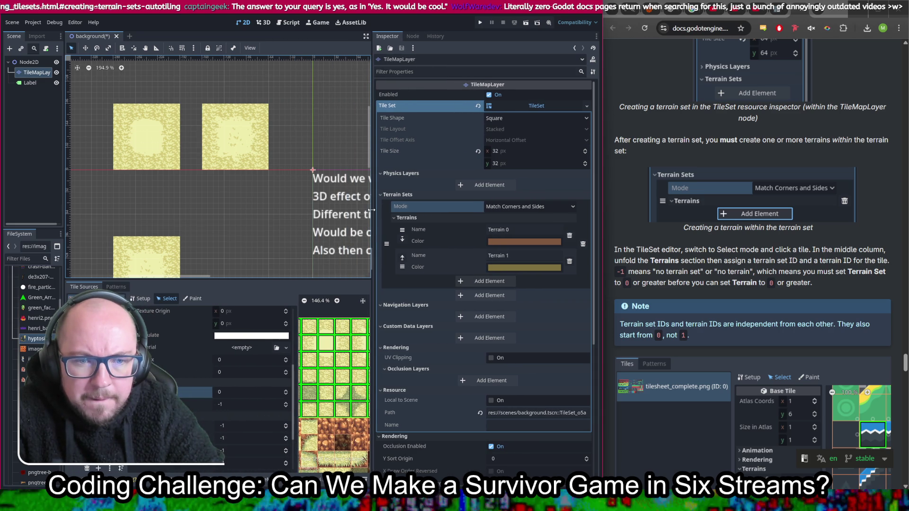
scroll(323, 356, up, 5)
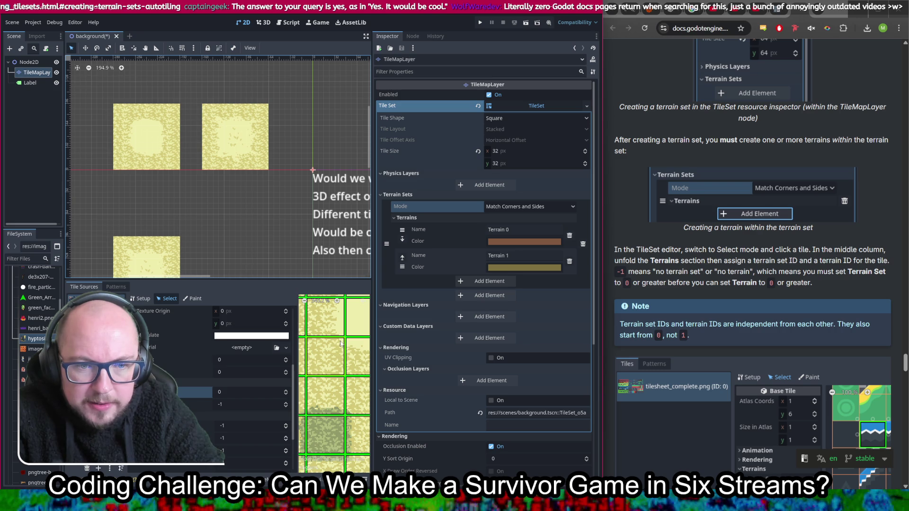
scroll(337, 335, up, 1)
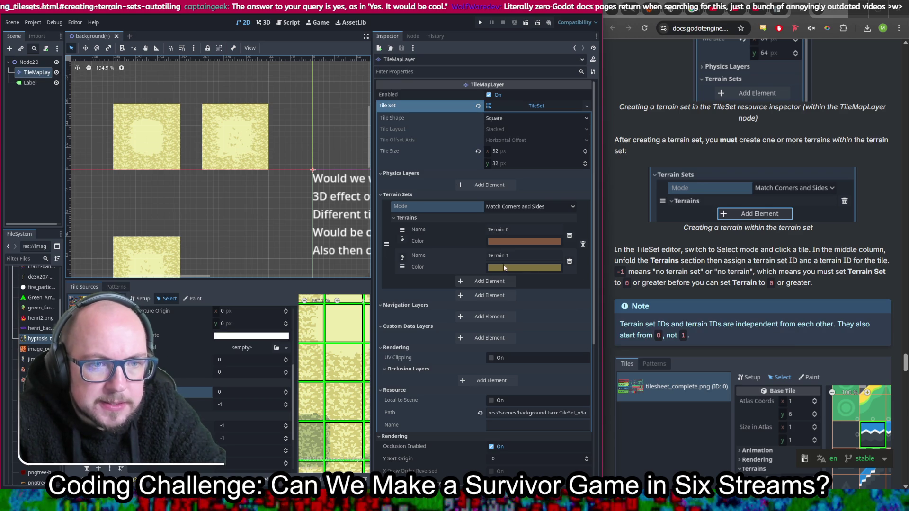
click(570, 262)
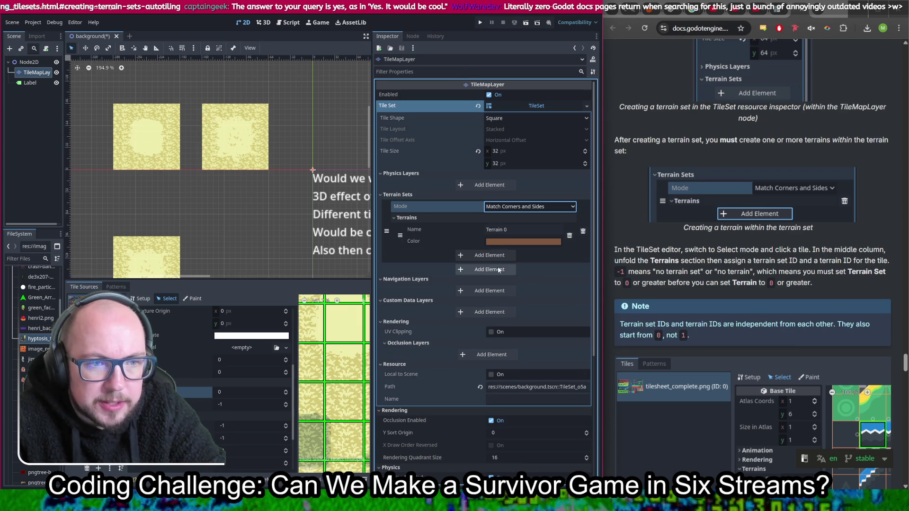
Step: Colour Terrain 0 pale yellow sampled from a sand tile, then add a second terrain set
click(526, 240)
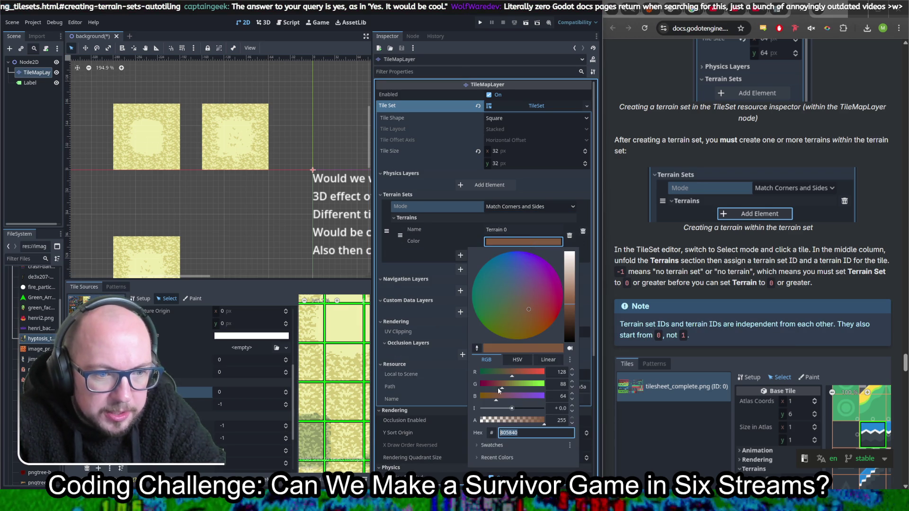
drag(569, 314, 569, 261)
click(519, 330)
drag(516, 327, 516, 314)
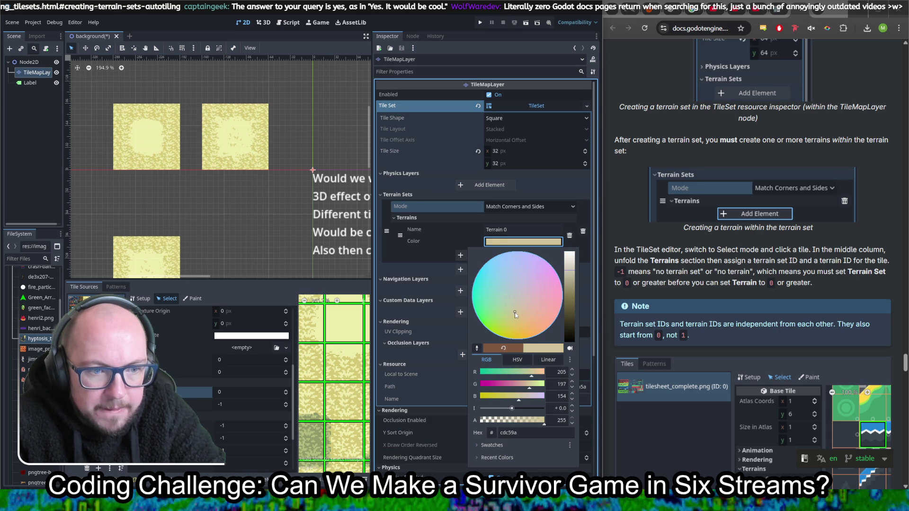
click(477, 349)
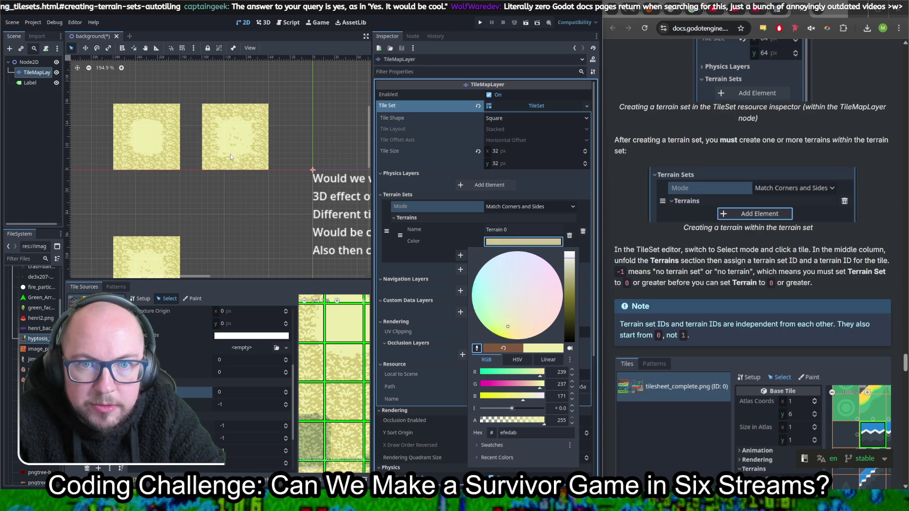
click(224, 139)
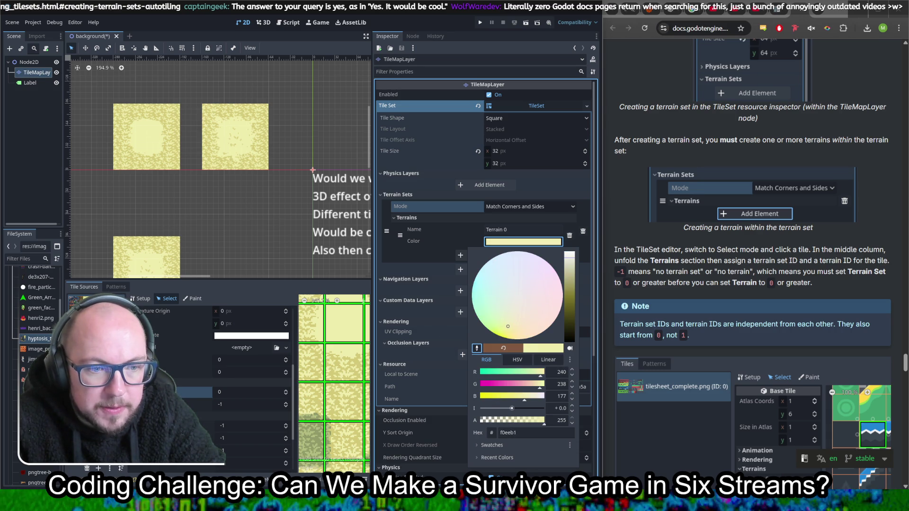
click(443, 228)
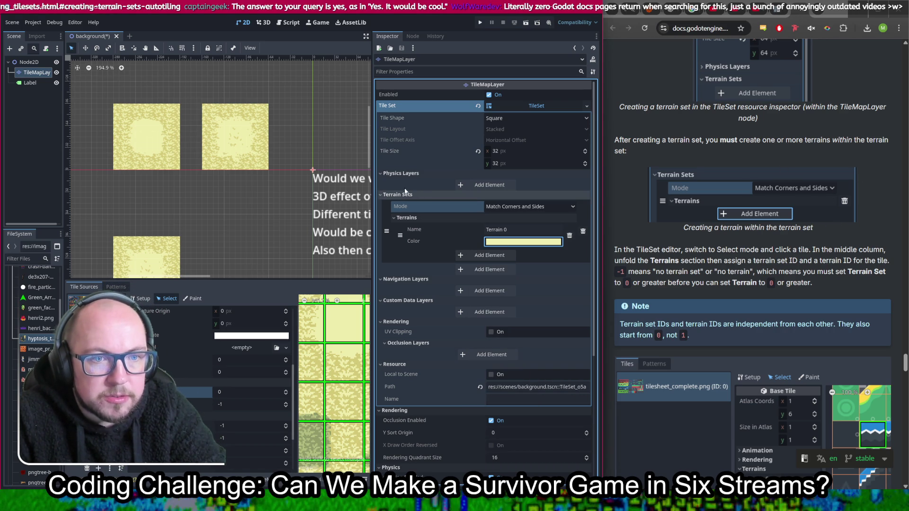
click(484, 269)
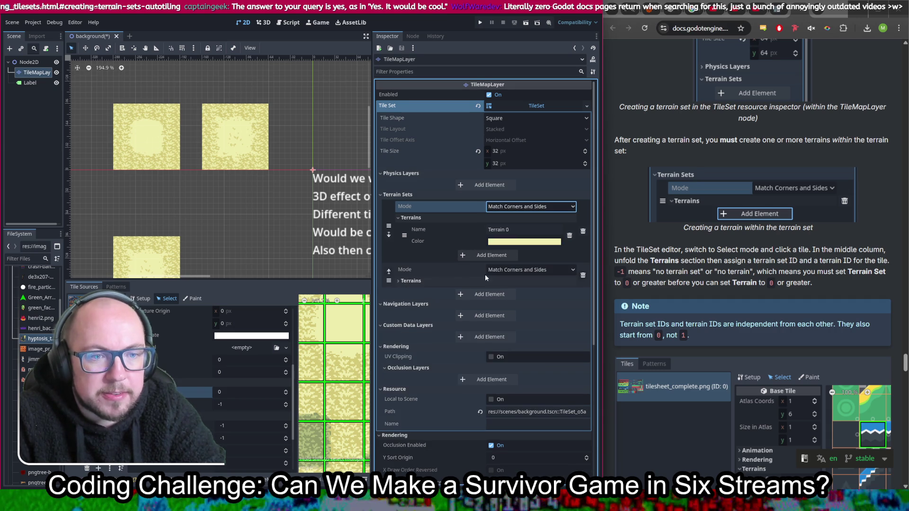
Step: Remove the extra, empty second terrain set with its trash icon
click(582, 275)
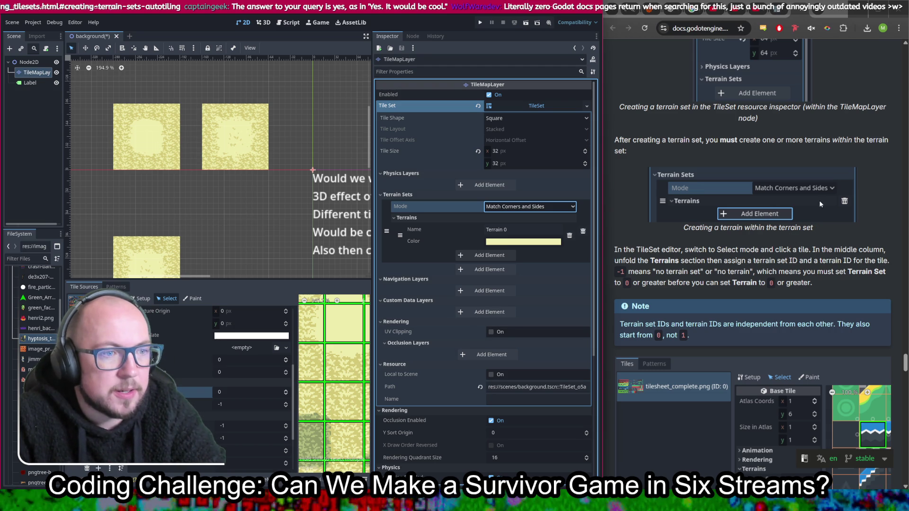
scroll(837, 176, down, 1)
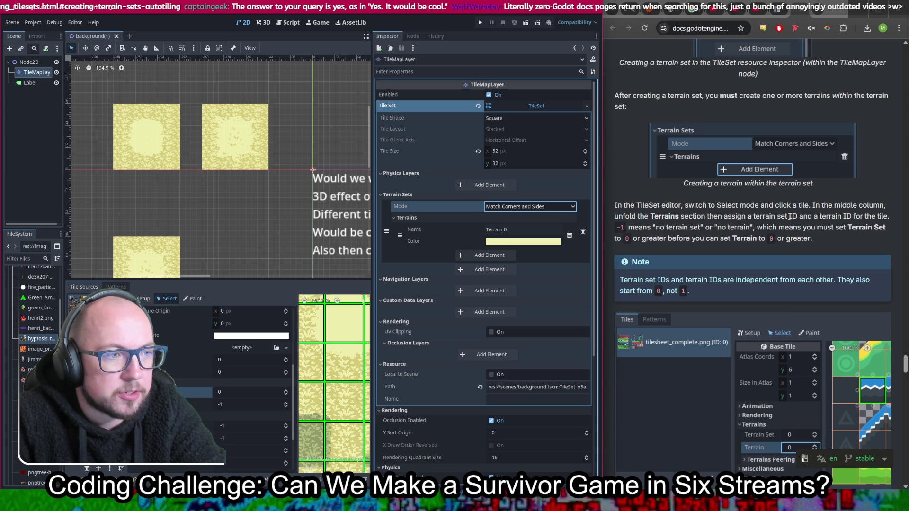
Step: Add a terrain element, enter 0, then delete Terrain 1 so only Terrain 0 remains
click(259, 402)
text(0)
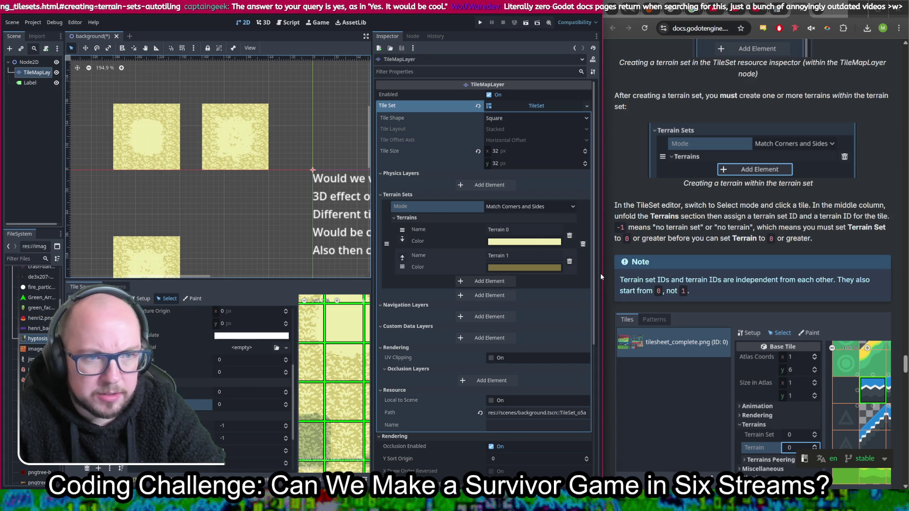
click(569, 261)
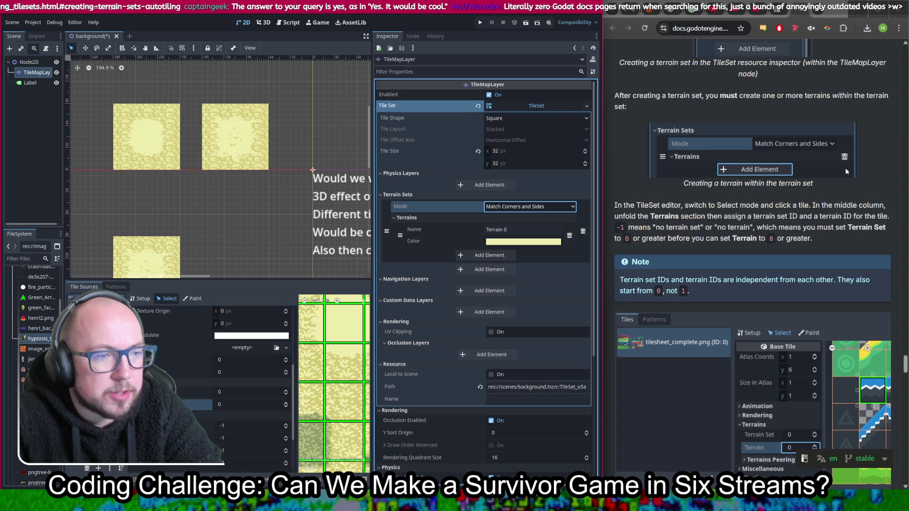
scroll(847, 170, down, 4)
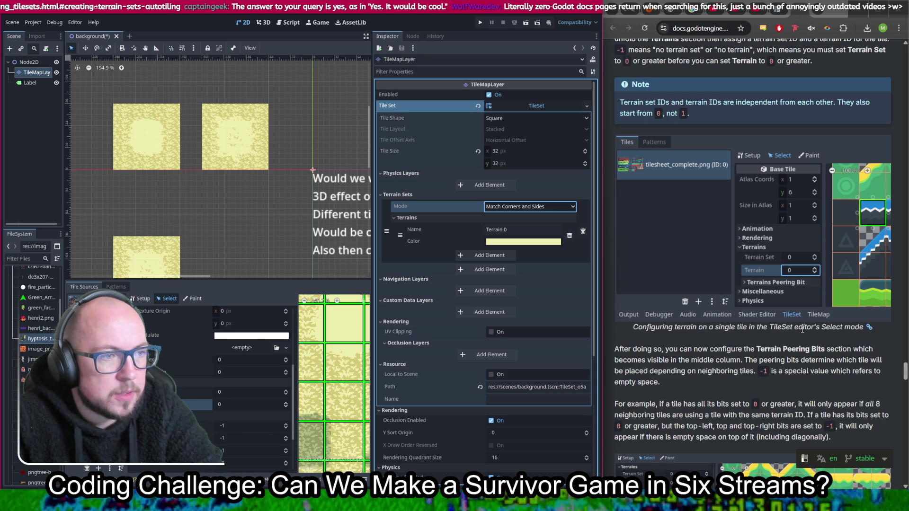
scroll(802, 329, down, 1)
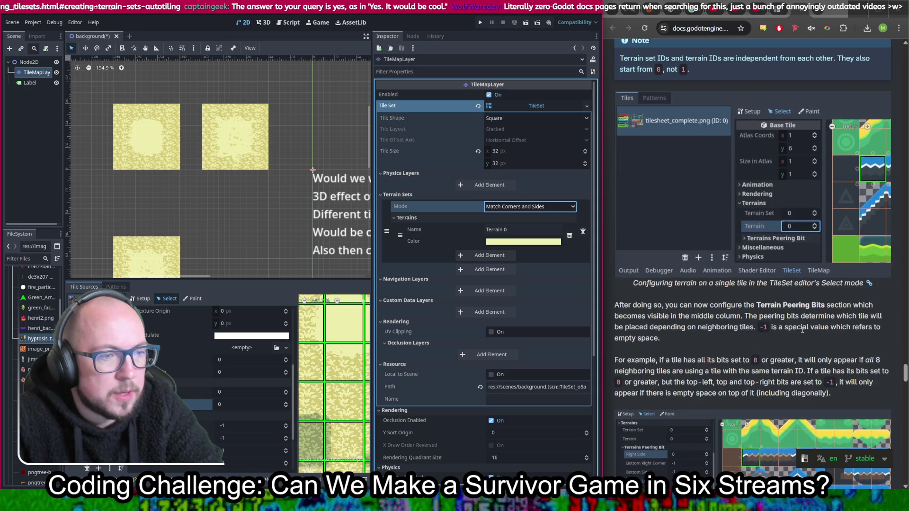
scroll(734, 237, up, 2)
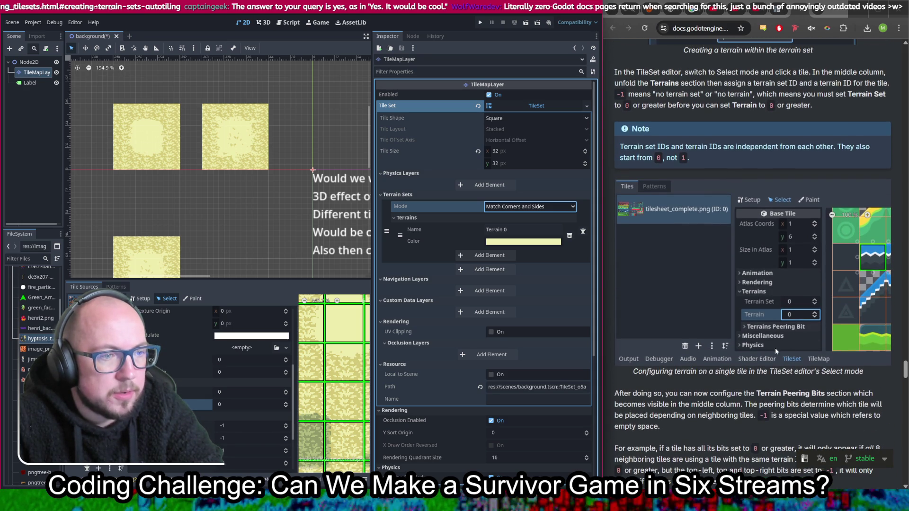
scroll(694, 325, down, 1)
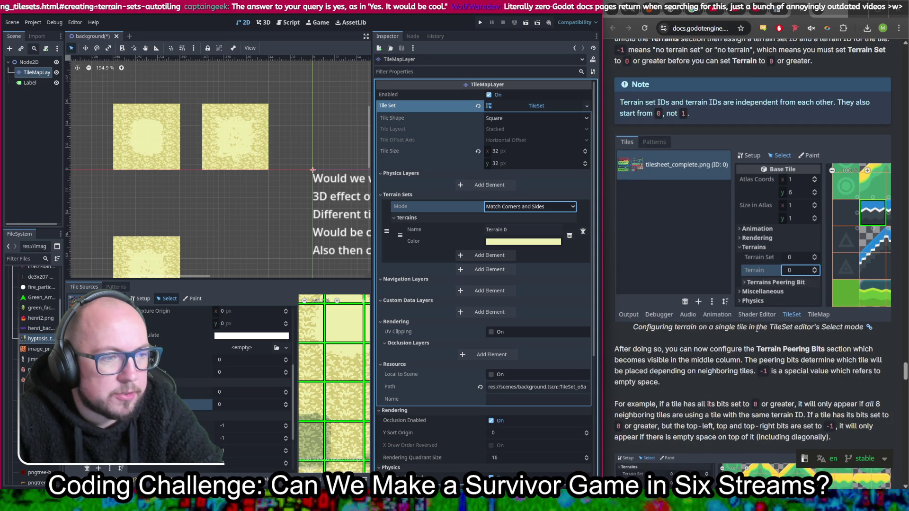
Step: Try a couple of atlas tiles, then select the sand tile at (21, 4)
click(344, 323)
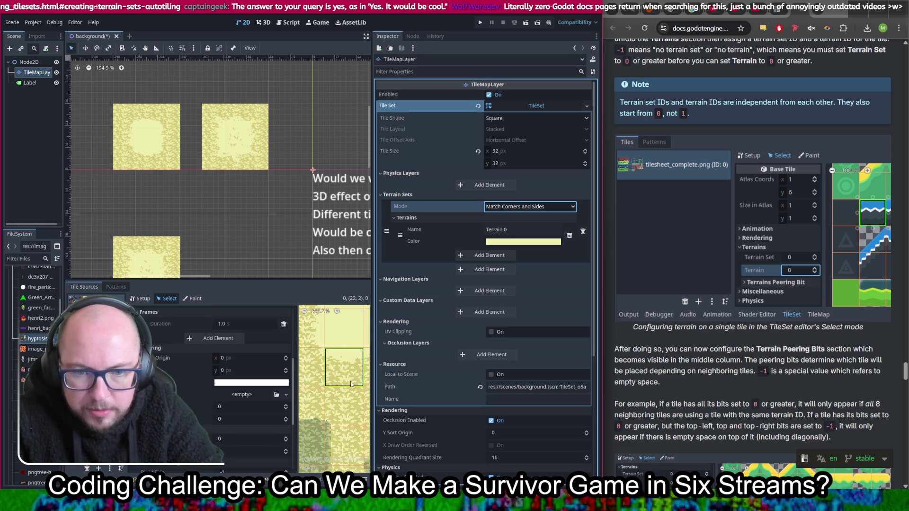
scroll(343, 402, down, 3)
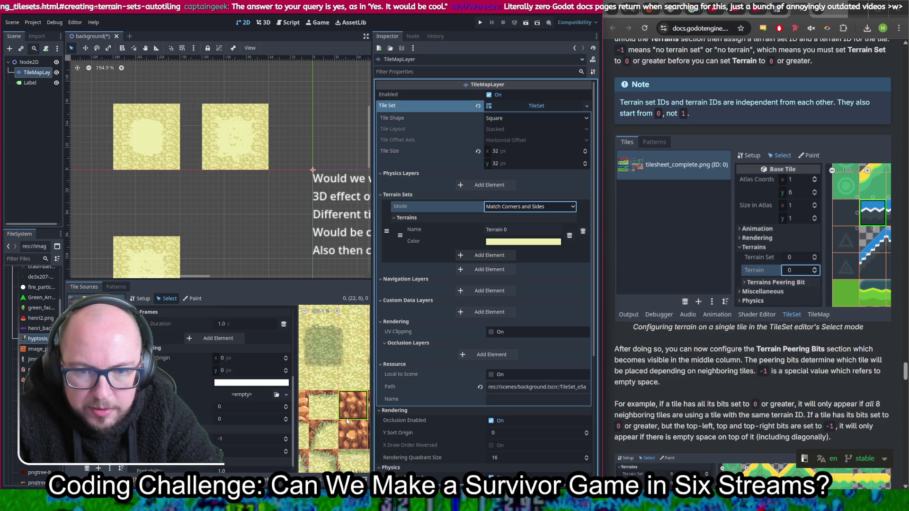
click(327, 453)
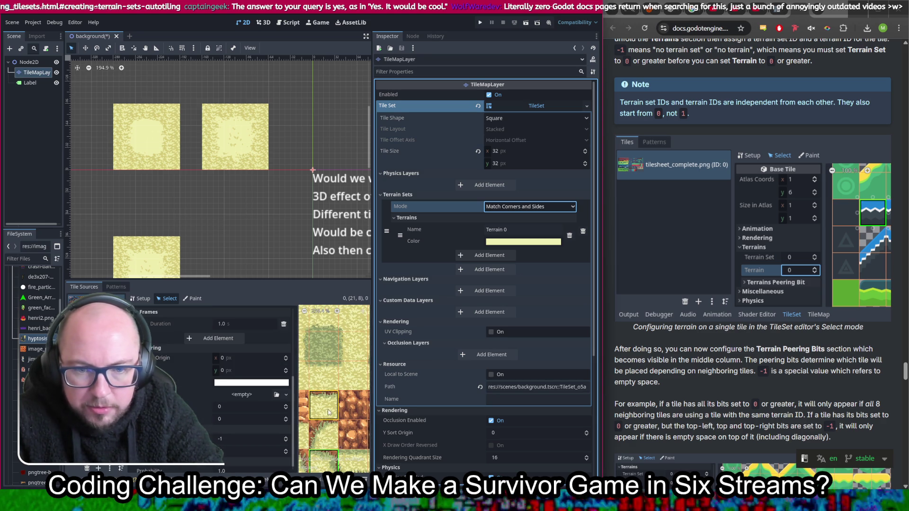
click(327, 349)
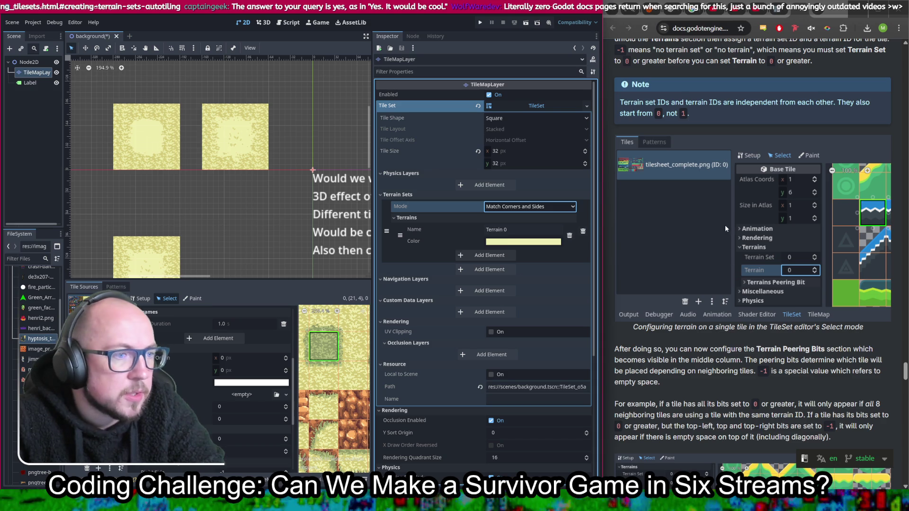
scroll(712, 216, down, 3)
scroll(715, 222, down, 2)
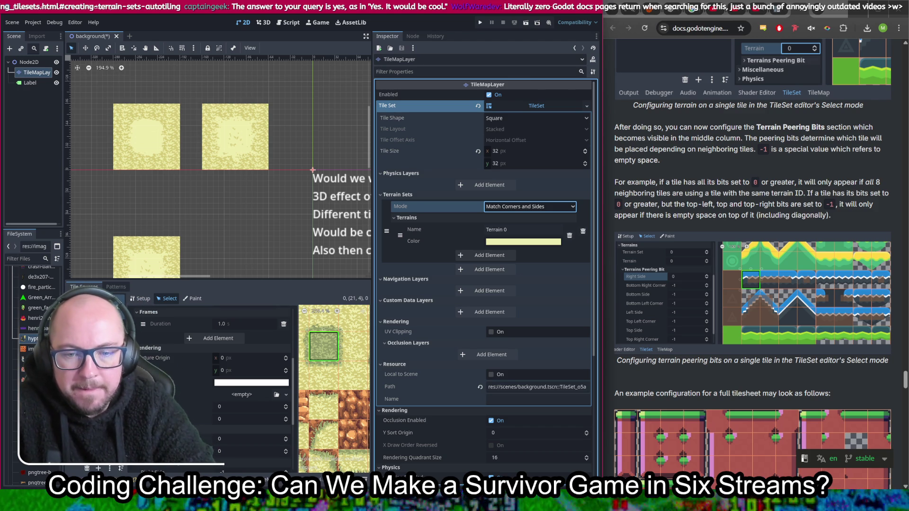
Step: Toggle the sand tile's first terrain peering bit between 0 and -1, ending at -1
scroll(213, 379, down, 5)
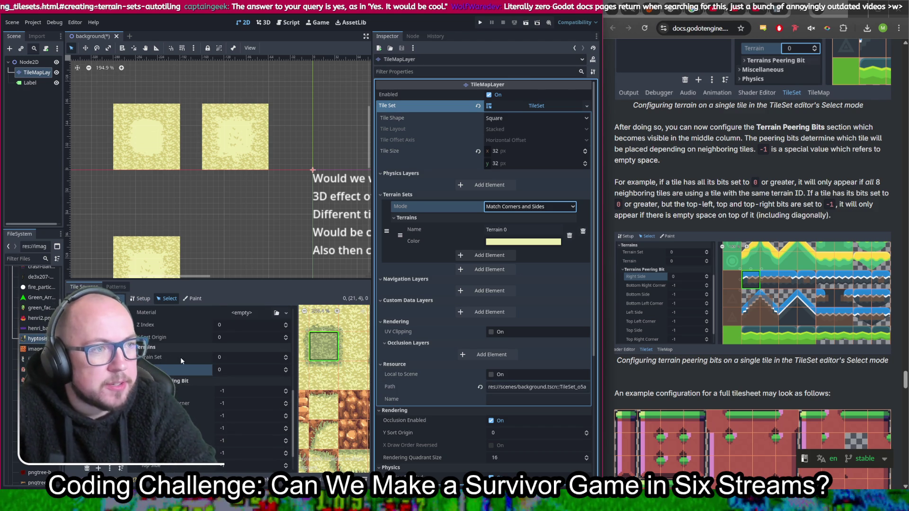
scroll(181, 356, down, 2)
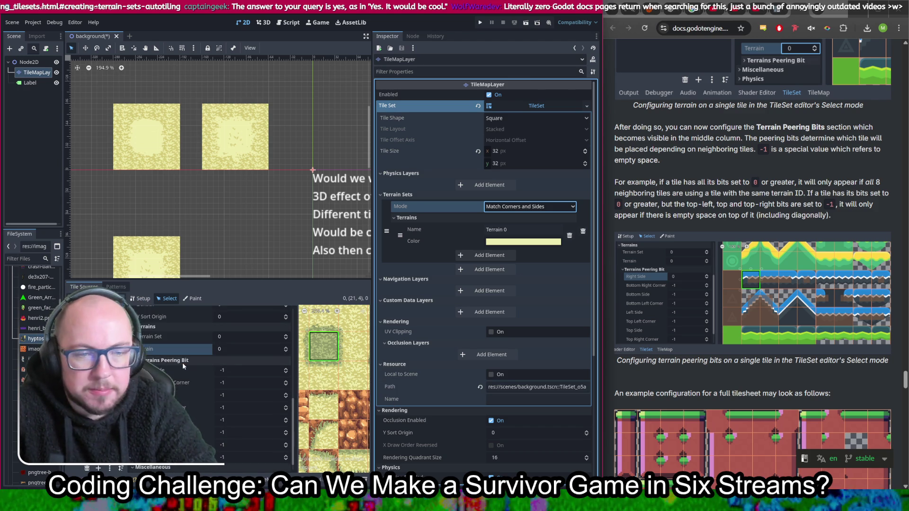
click(286, 368)
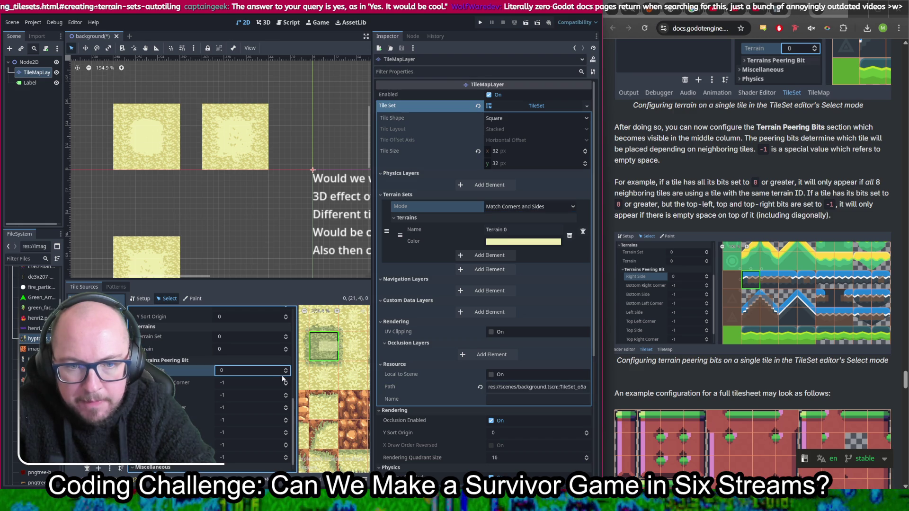
click(287, 373)
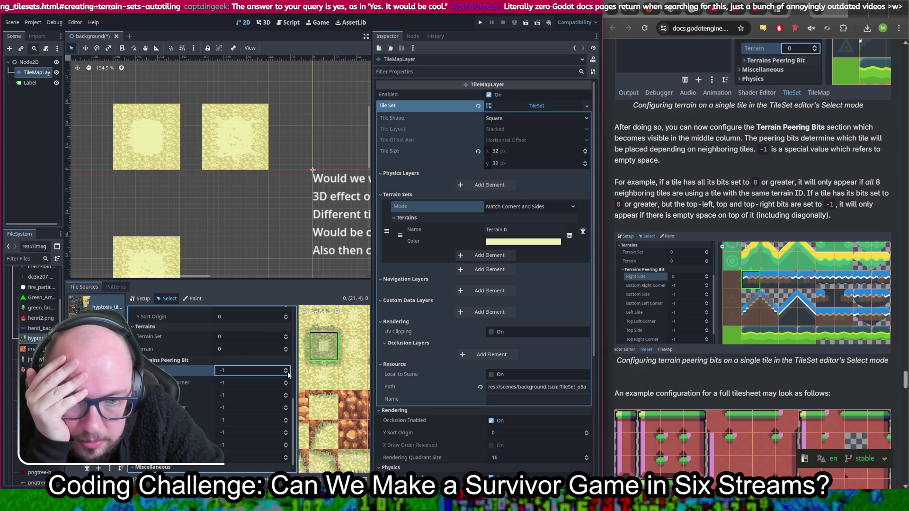
click(285, 370)
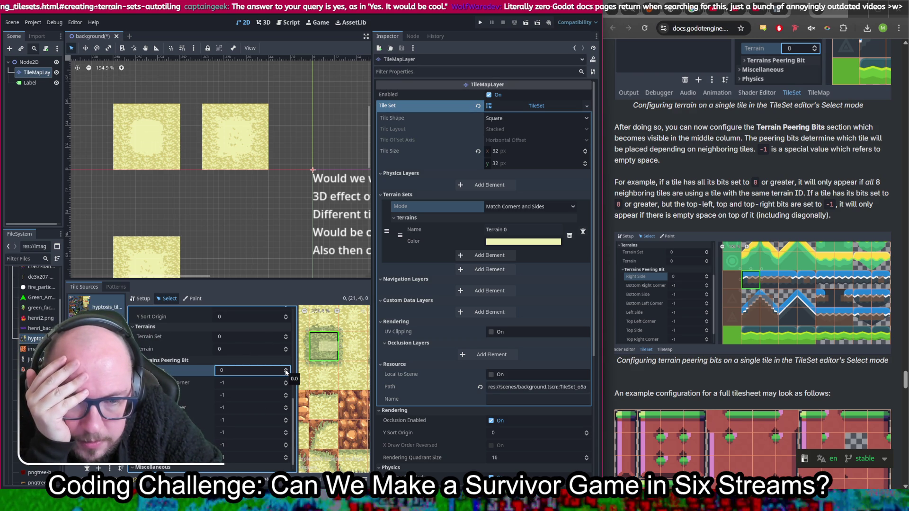
click(287, 375)
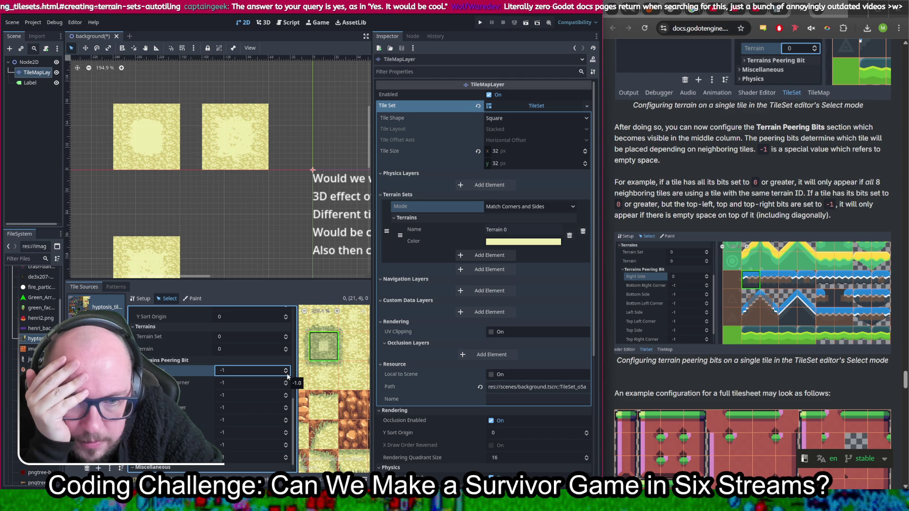
click(286, 371)
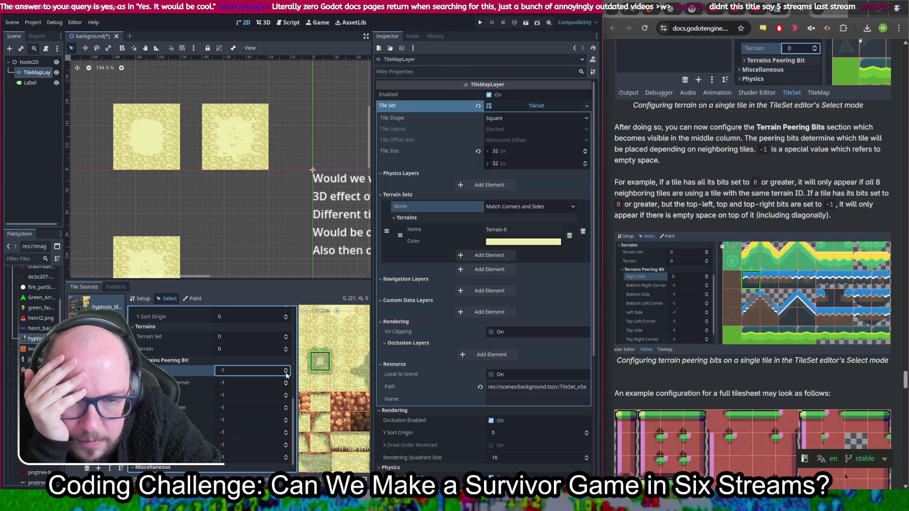
click(285, 377)
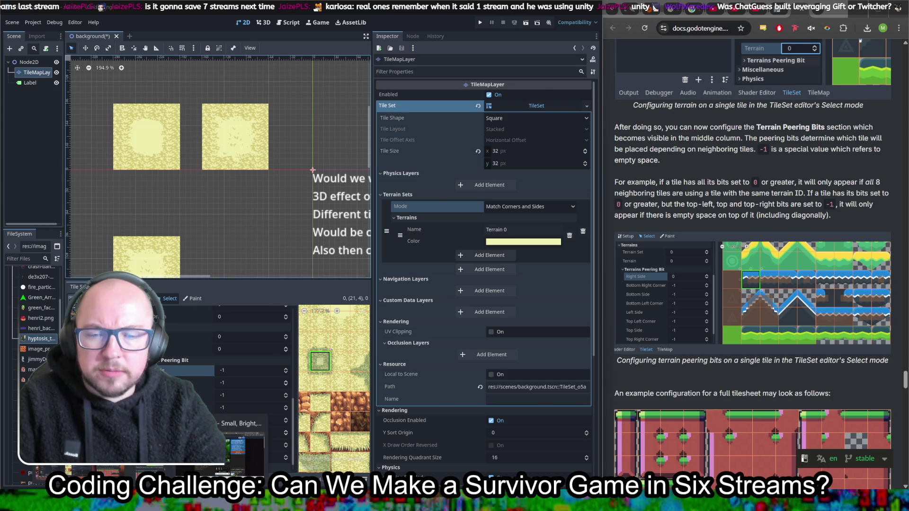
Step: Go to github.com in a new Chrome tab and open the chatguess repository
key(alt+Tab)
key(ctrl+t)
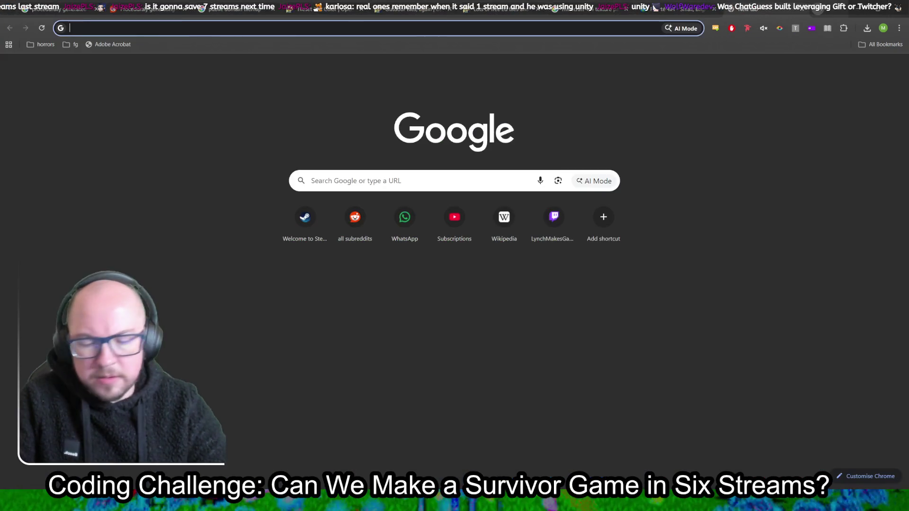
text(github.com)
key(Return)
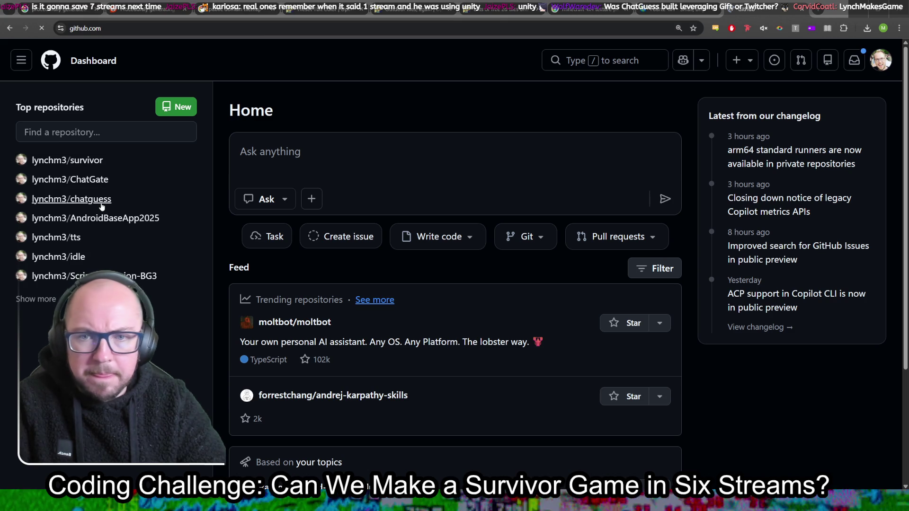
click(100, 200)
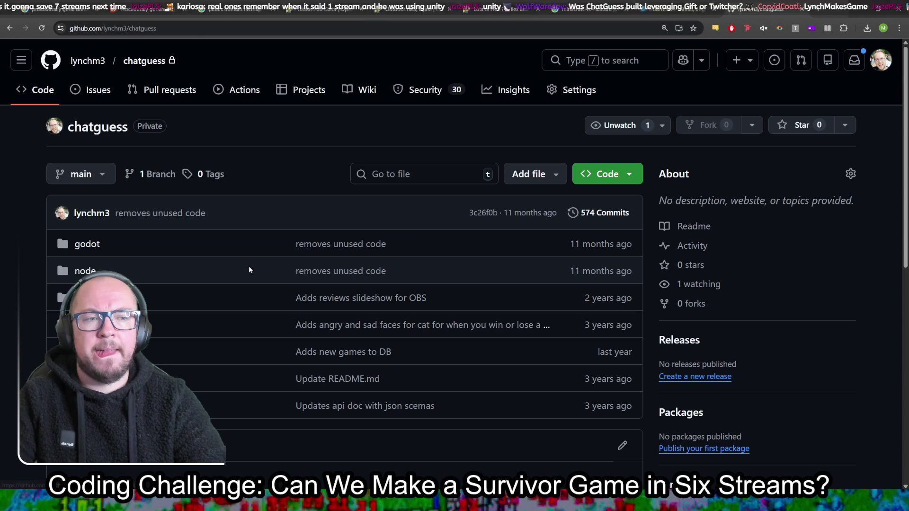
scroll(250, 270, down, 1)
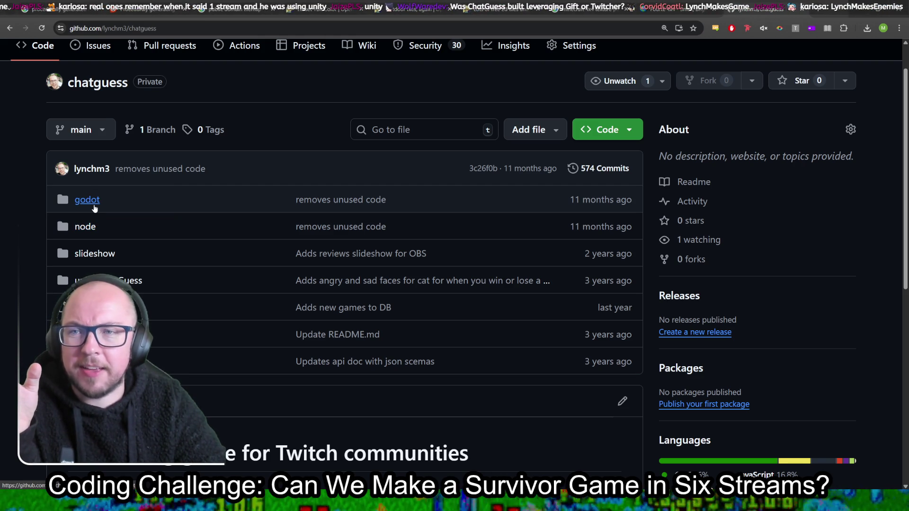
Step: Open the godot folder and expand scripts in the file tree
click(87, 200)
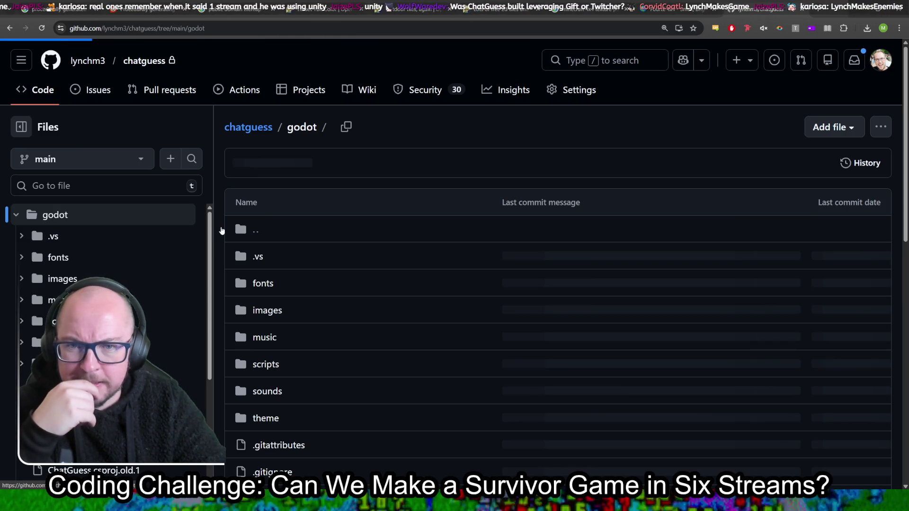
scroll(158, 255, down, 2)
scroll(159, 256, up, 1)
scroll(158, 256, up, 1)
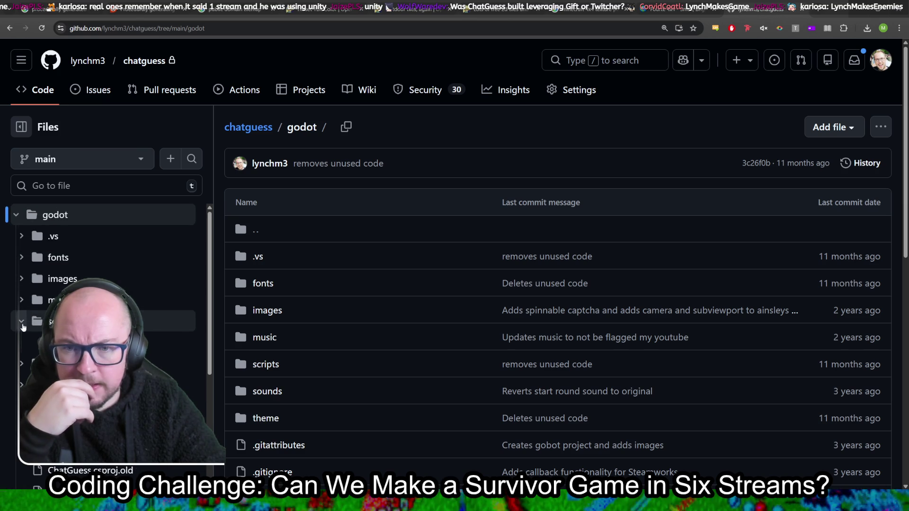
click(22, 323)
scroll(137, 268, down, 3)
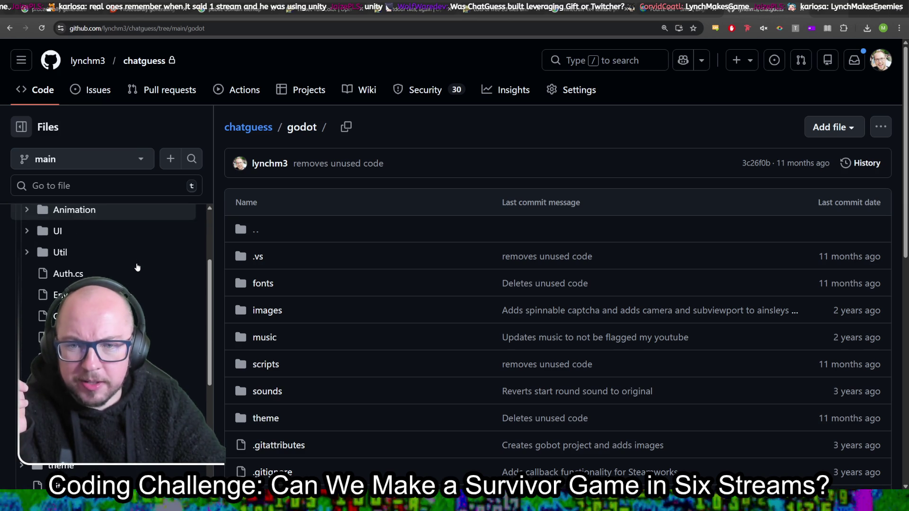
Step: View Auth.cs, Environment.cs, Game.cs, IGBBQueries.cs, LeaderboardEntry.cs, Menus.cs and SteamworksSDK.cs in turn
click(84, 274)
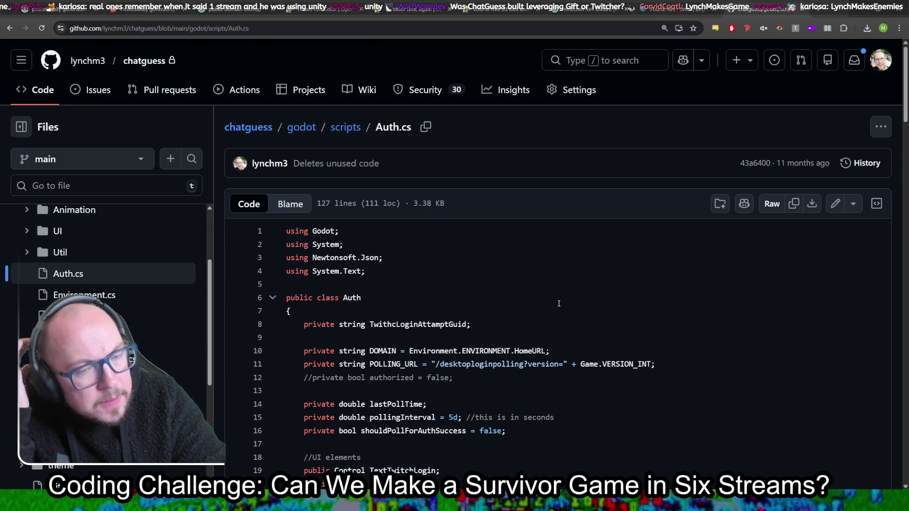
scroll(558, 304, down, 2)
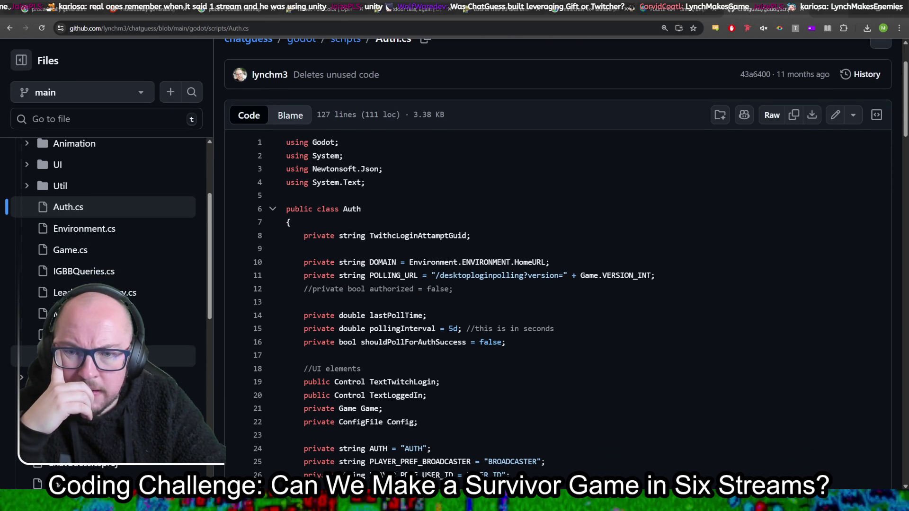
scroll(436, 308, down, 2)
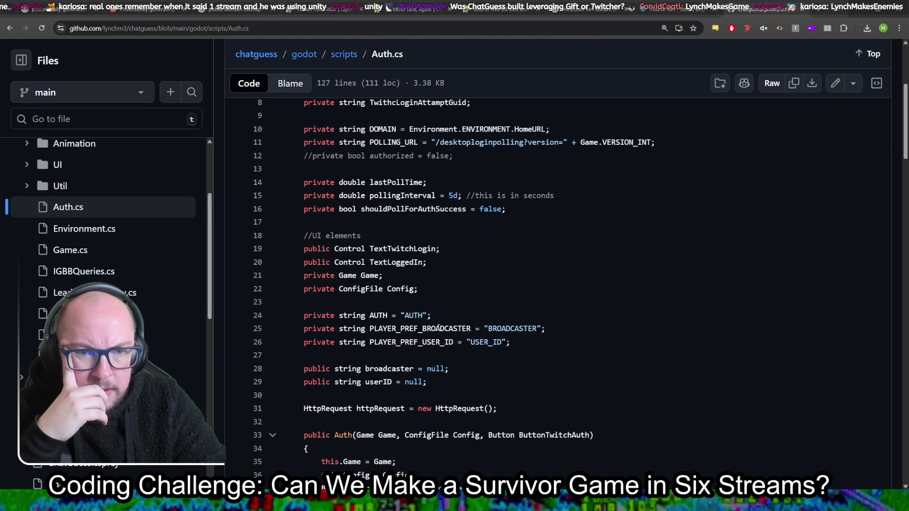
scroll(436, 308, up, 5)
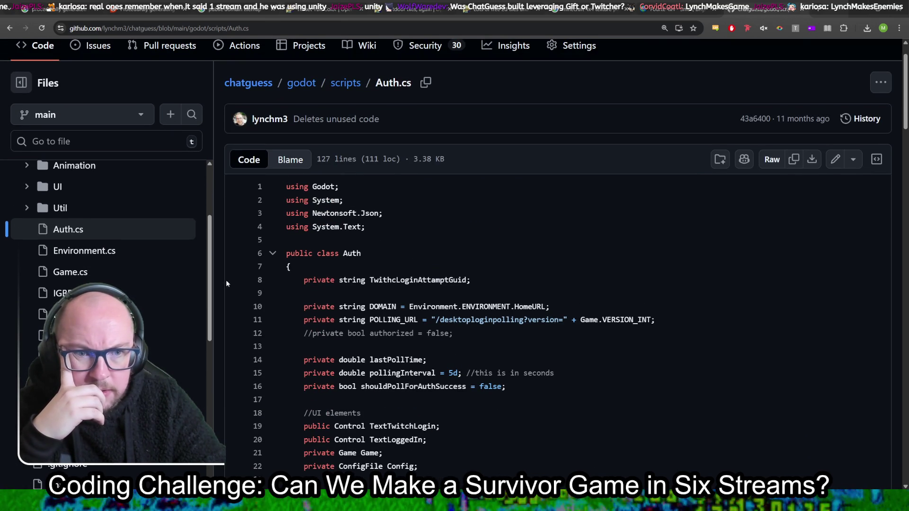
click(84, 251)
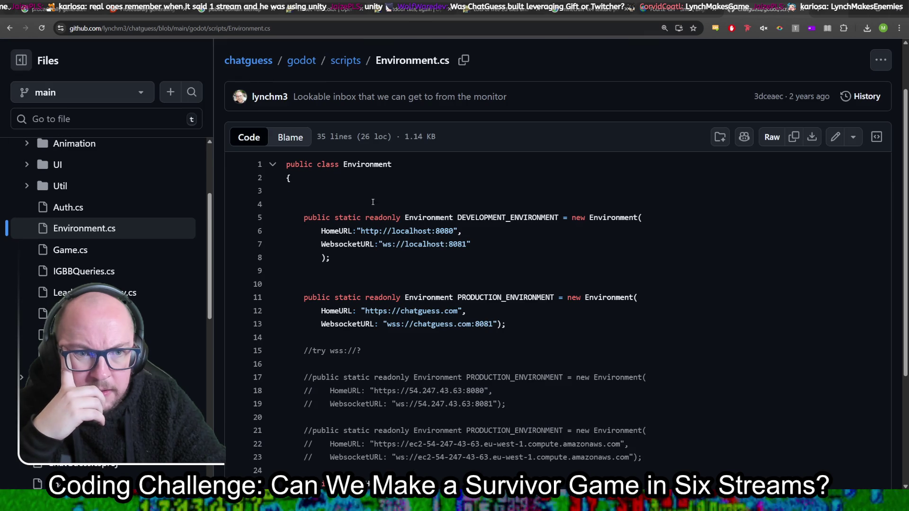
scroll(372, 203, up, 2)
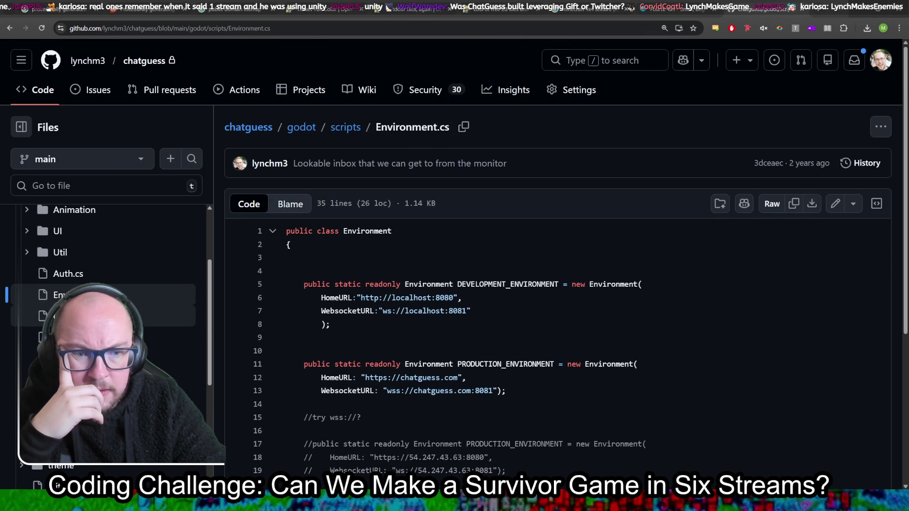
click(85, 316)
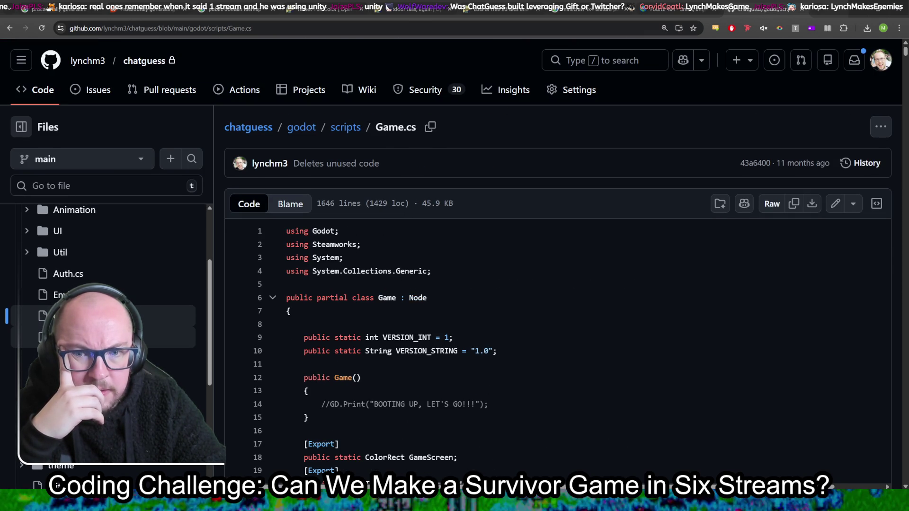
click(95, 337)
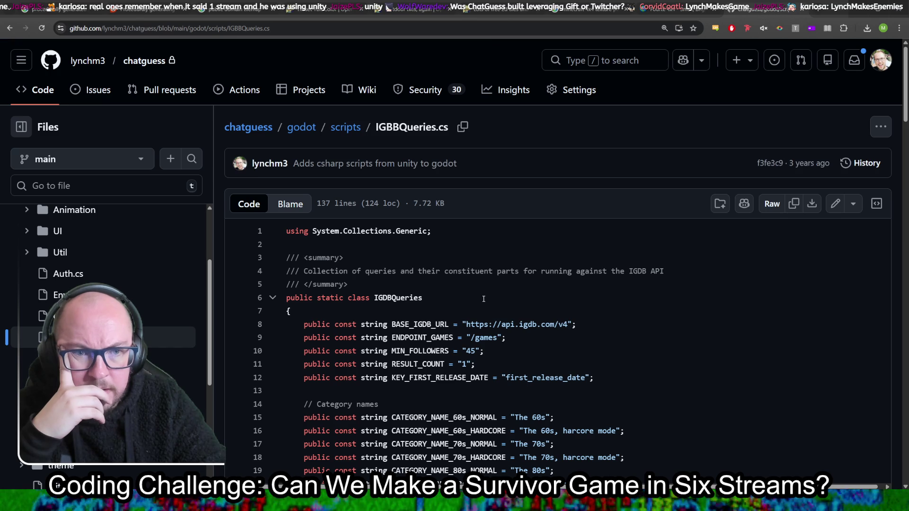
click(94, 359)
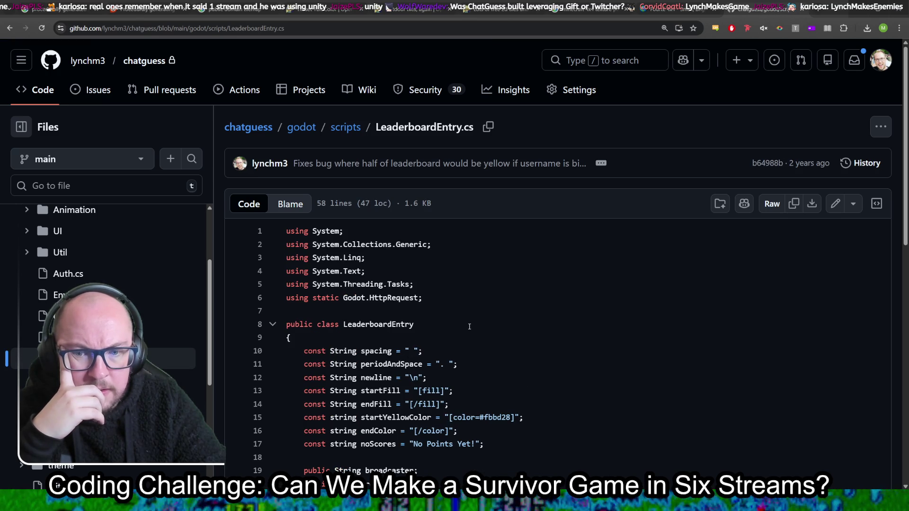
click(94, 380)
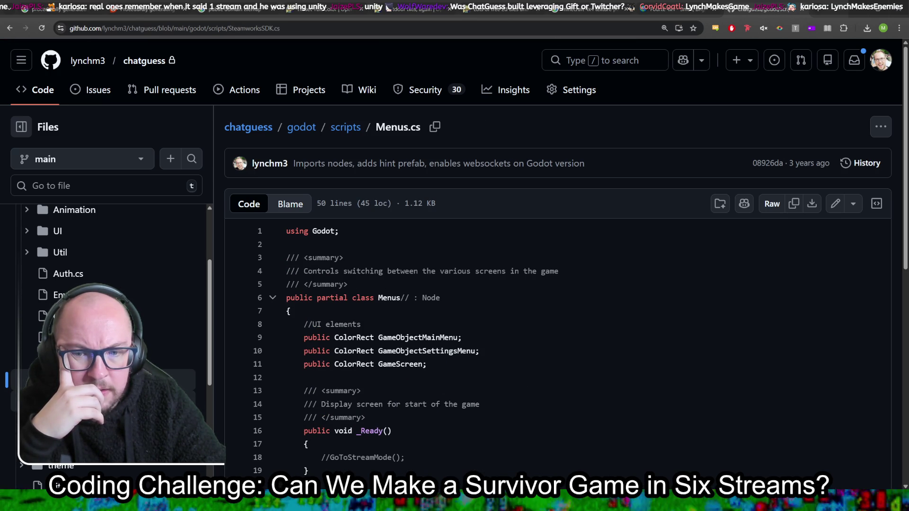
click(95, 401)
Step: Open WebSocket.cs and highlight its Newtonsoft.Json, Websocket.Client and other import lines
double_click(326, 243)
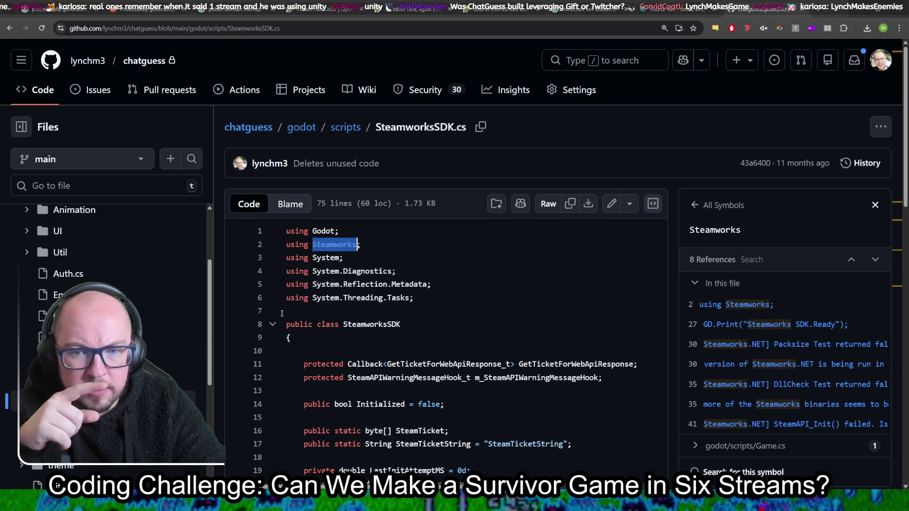
click(94, 422)
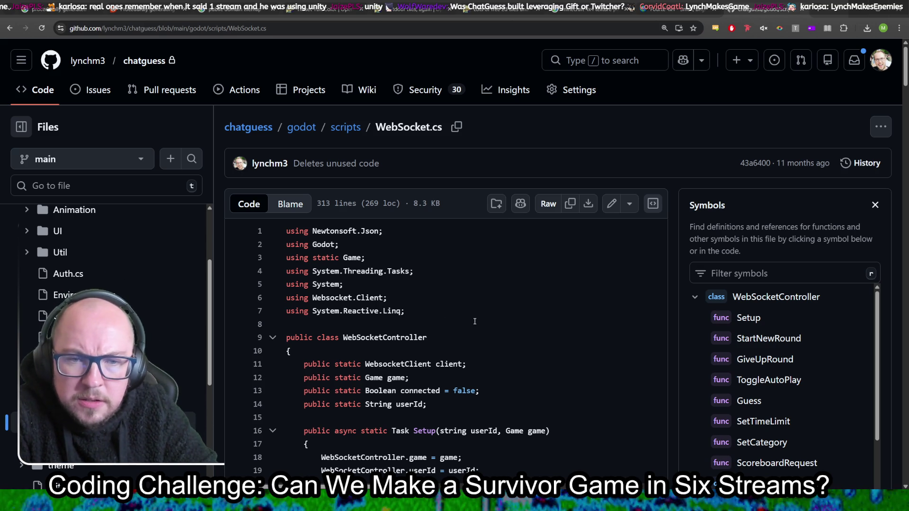
drag(313, 231, 410, 230)
drag(312, 297, 418, 297)
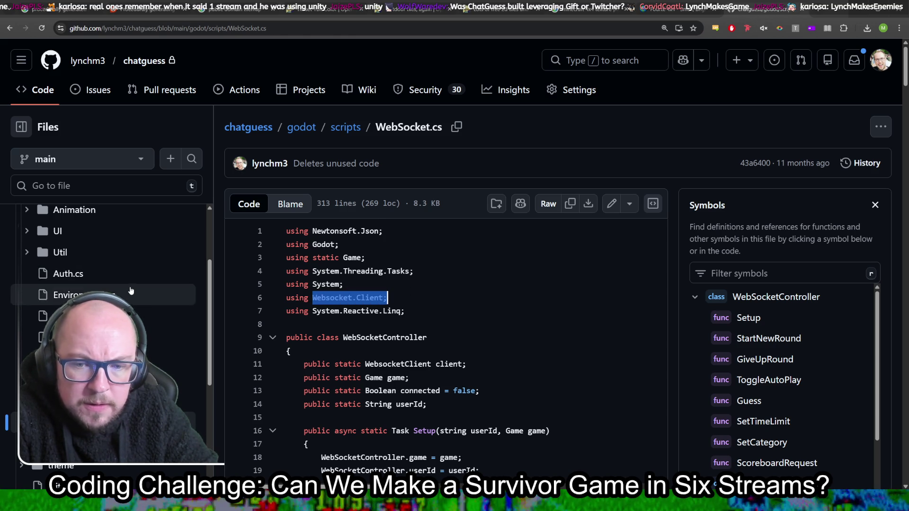
scroll(130, 293, down, 3)
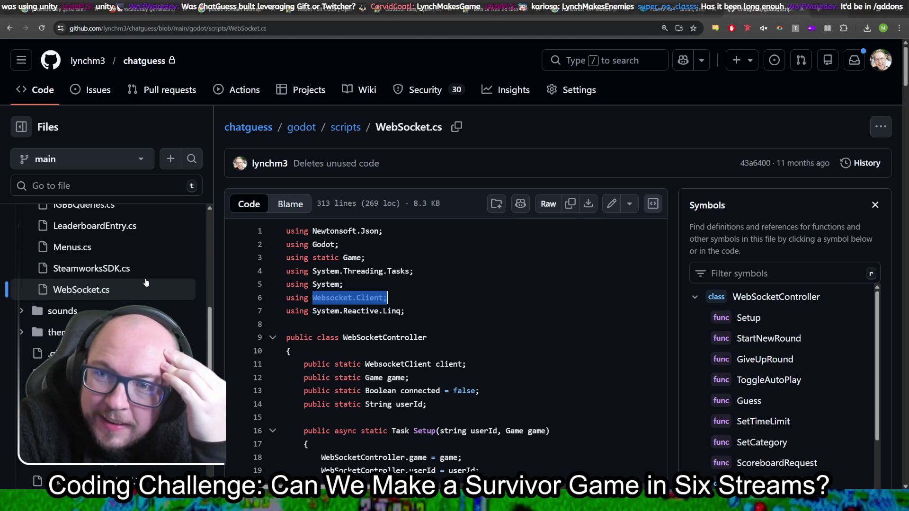
drag(321, 231, 441, 314)
scroll(82, 290, up, 5)
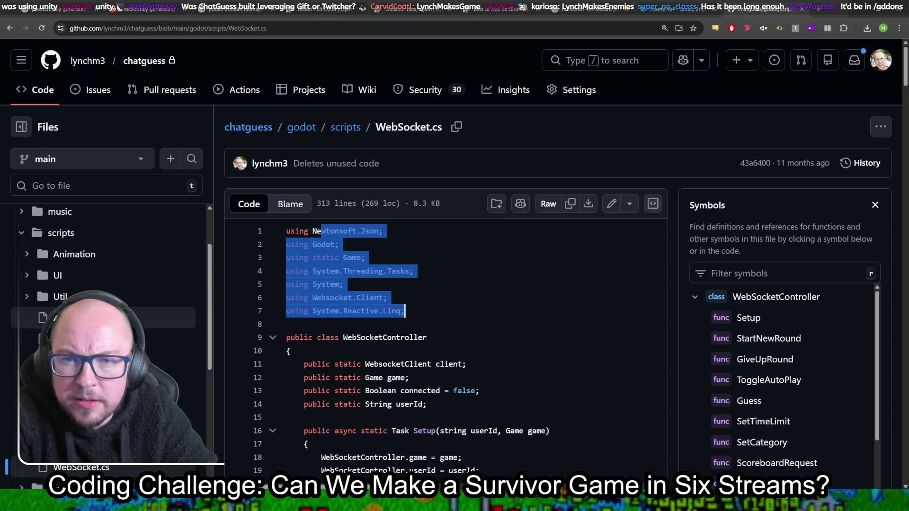
scroll(71, 274, down, 5)
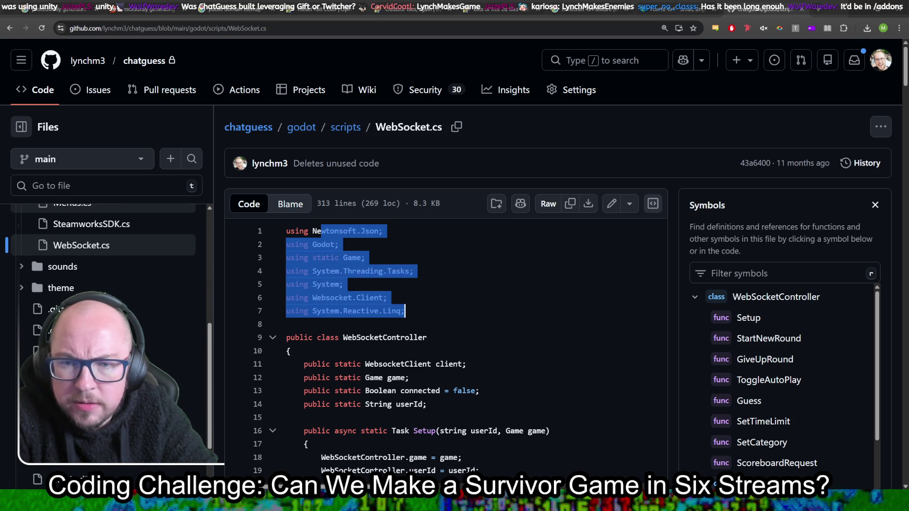
Step: Expand the theme and unity folders in the file tree and browse them
click(175, 293)
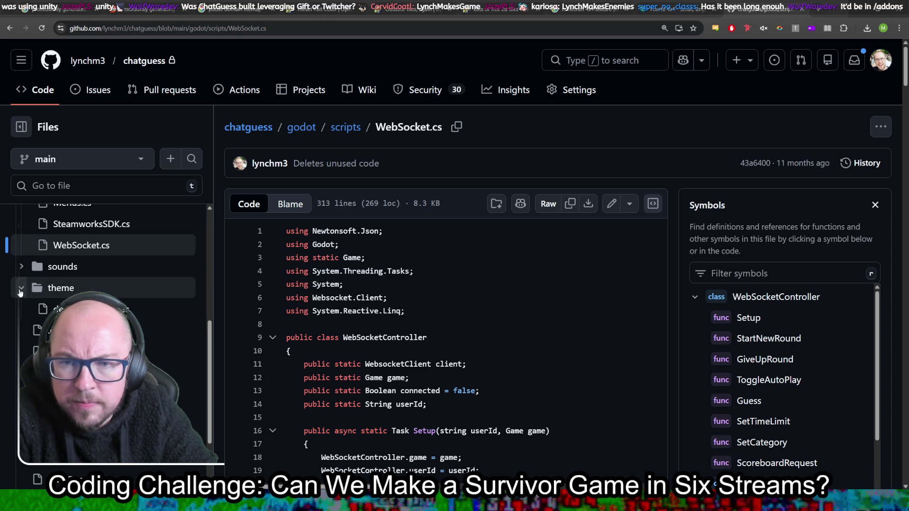
scroll(138, 303, down, 5)
scroll(136, 307, down, 1)
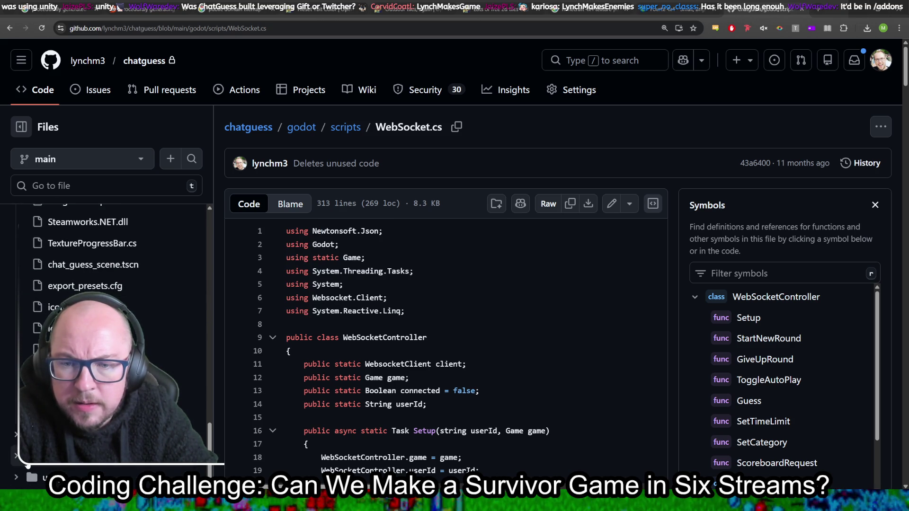
click(16, 478)
scroll(19, 473, down, 5)
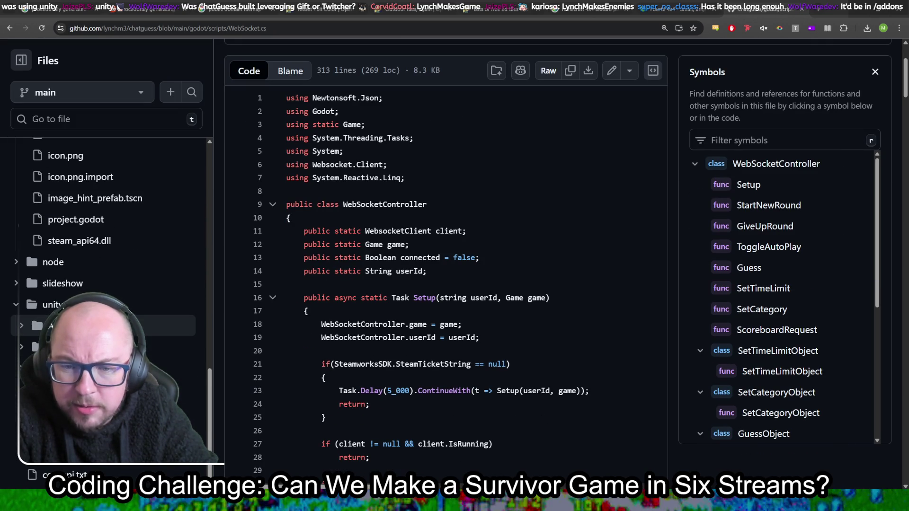
scroll(43, 321, up, 2)
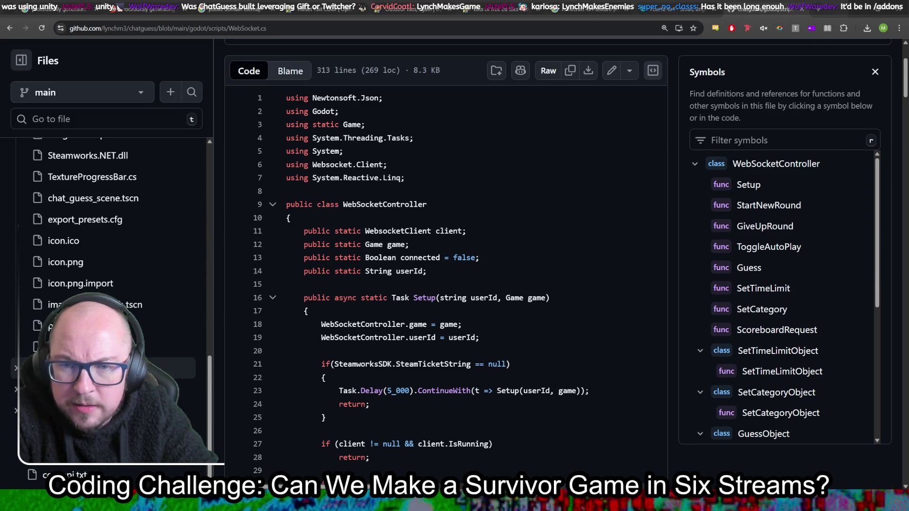
scroll(42, 320, up, 3)
scroll(20, 350, up, 4)
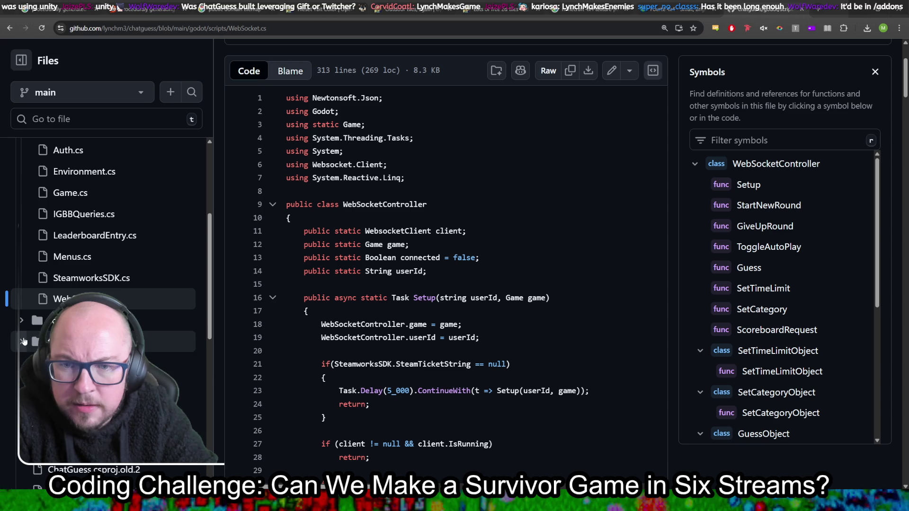
scroll(24, 341, up, 4)
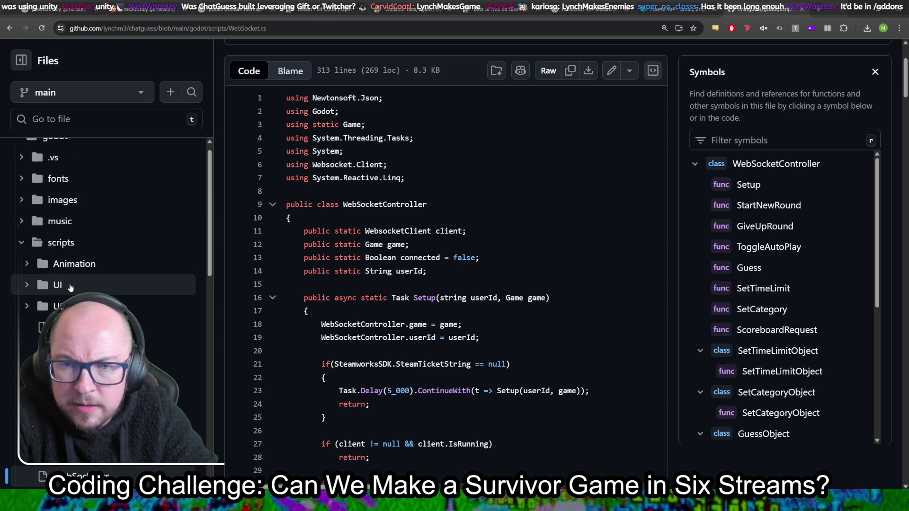
scroll(57, 284, up, 1)
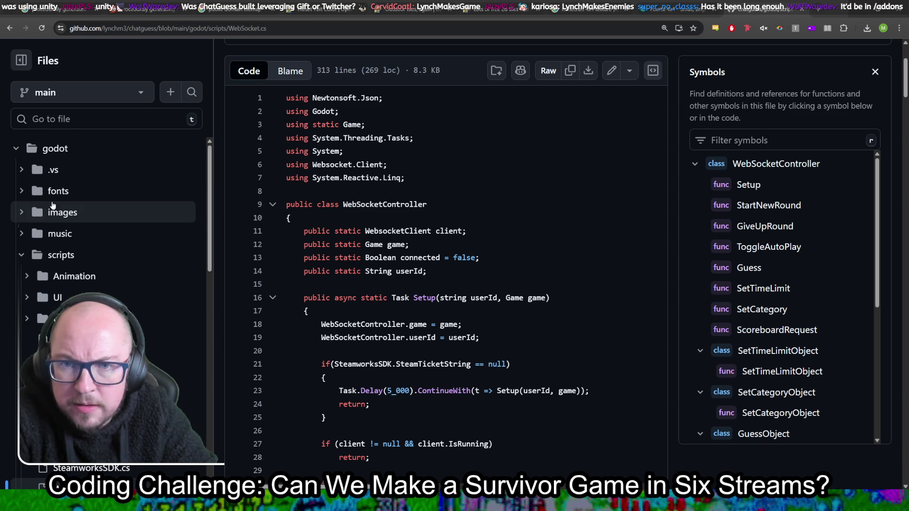
Step: Collapse scripts, expand .vs, open its ChatGuess folder, and hide the file tree
click(22, 256)
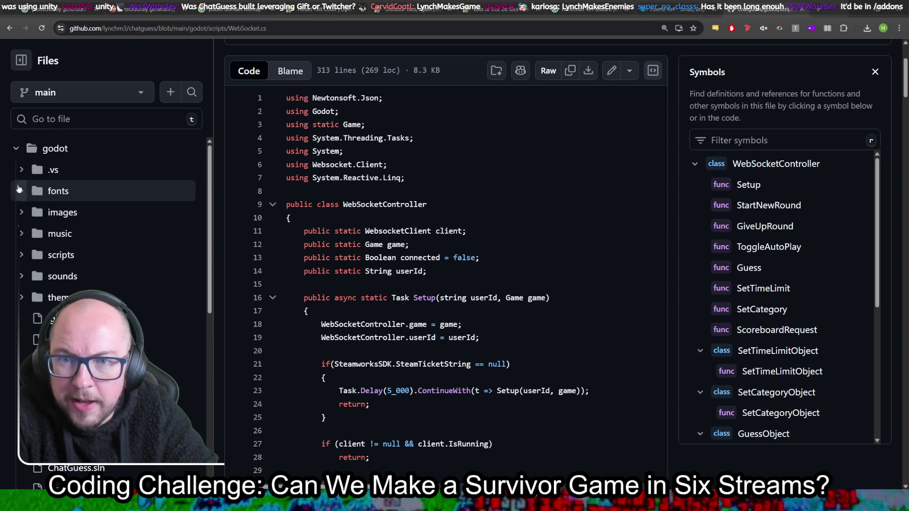
click(22, 170)
click(27, 194)
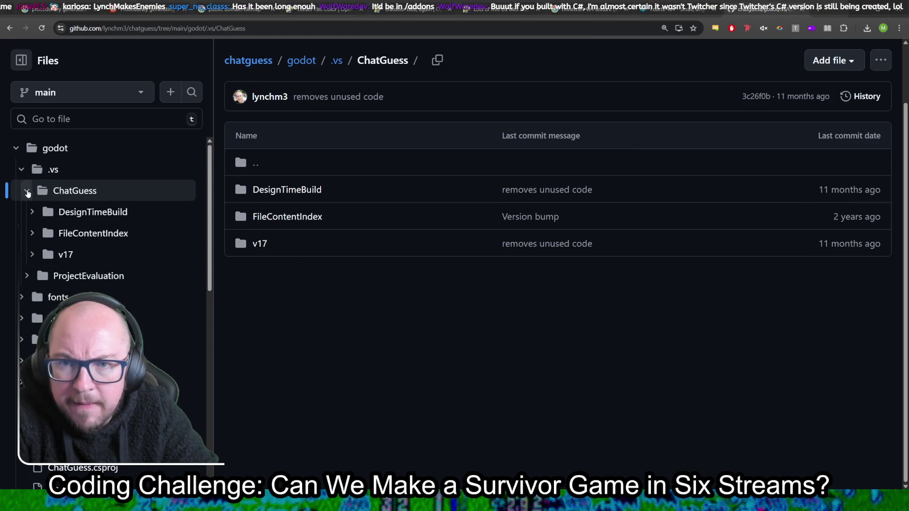
click(27, 191)
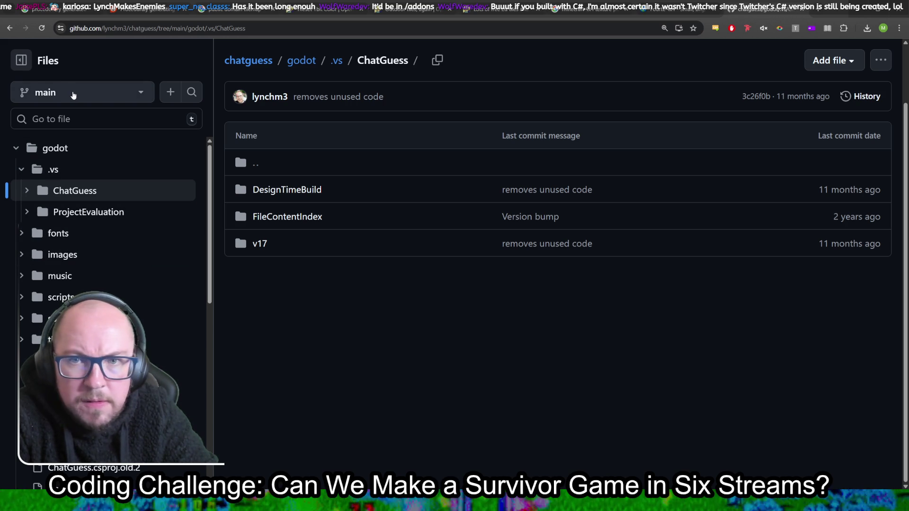
click(23, 61)
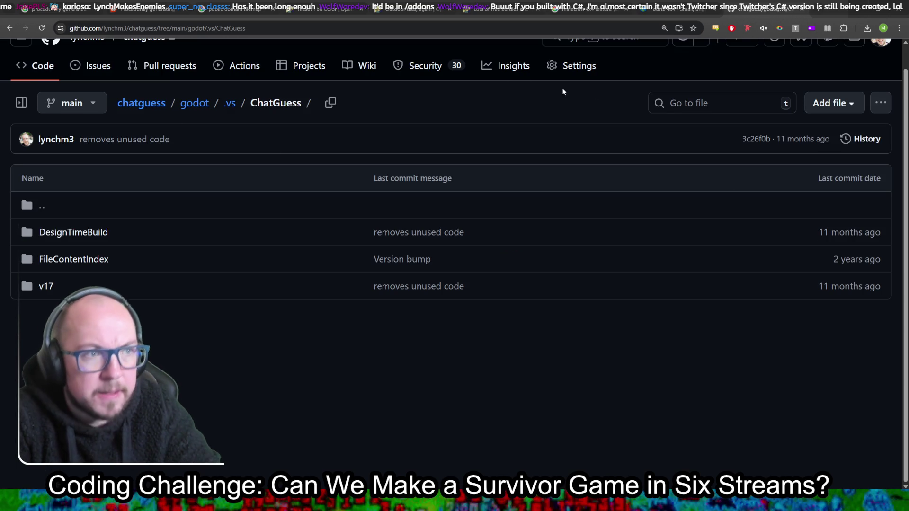
scroll(369, 152, up, 1)
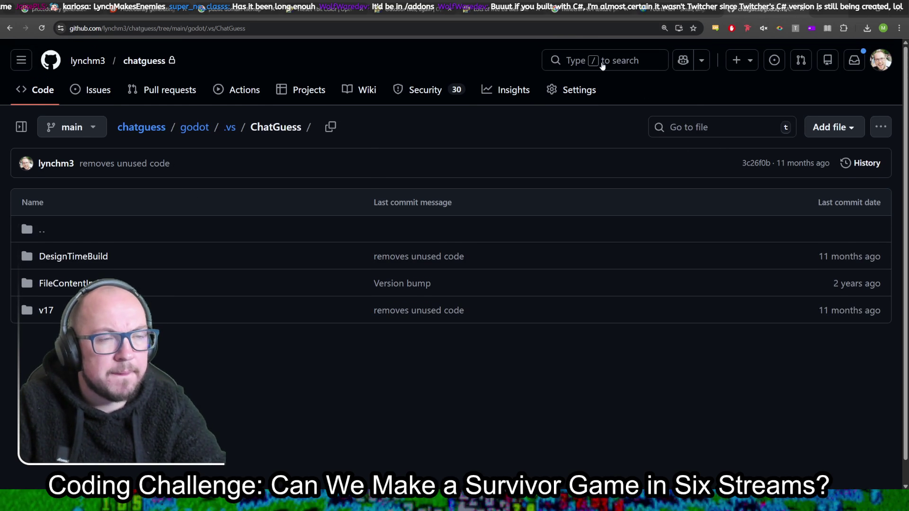
click(627, 58)
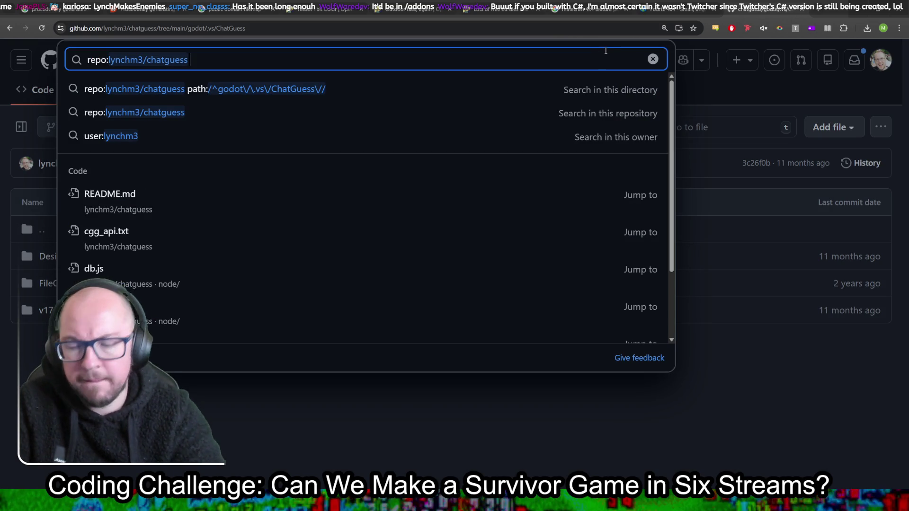
Step: Search the chatguess repository for twitcher and filter to the 14 matching commits
text(twitcher)
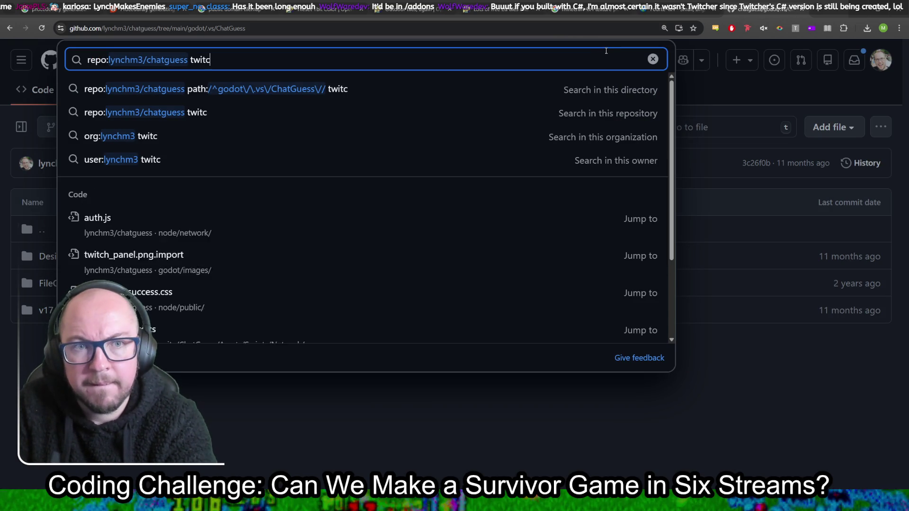
key(Return)
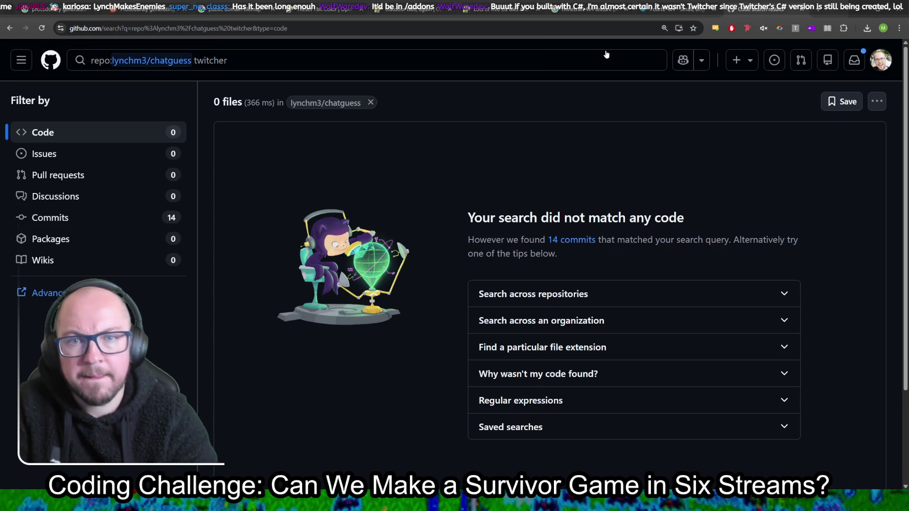
click(88, 227)
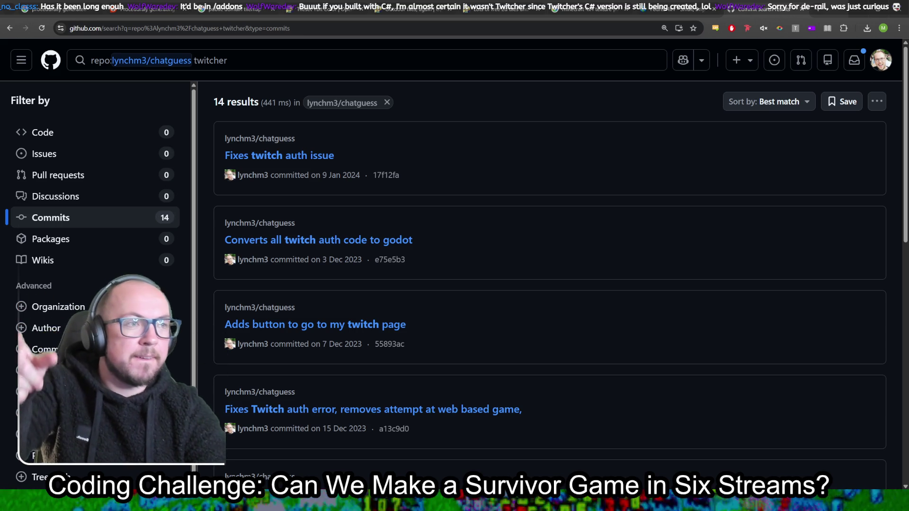
Step: Google twitch.js in a new tab and open the twitch-js GitHub repository result
click(817, 8)
text(twitch.)
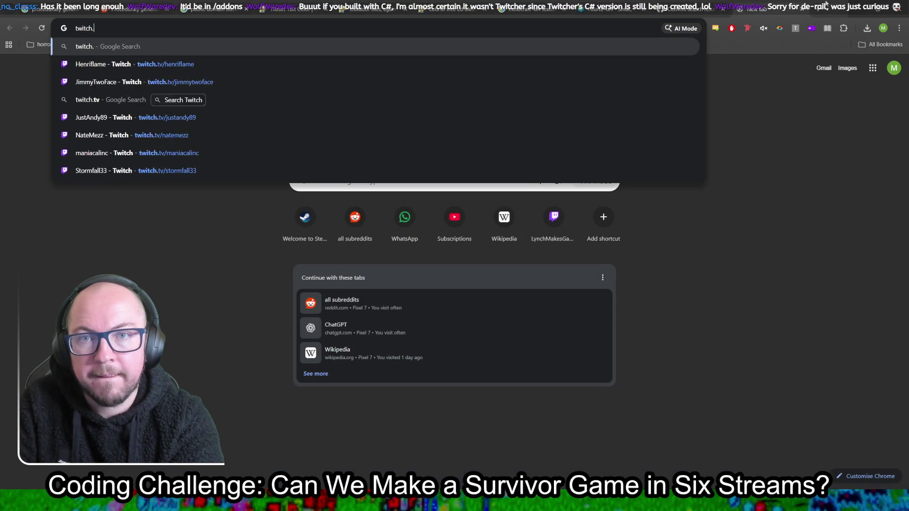
text(js)
key(Return)
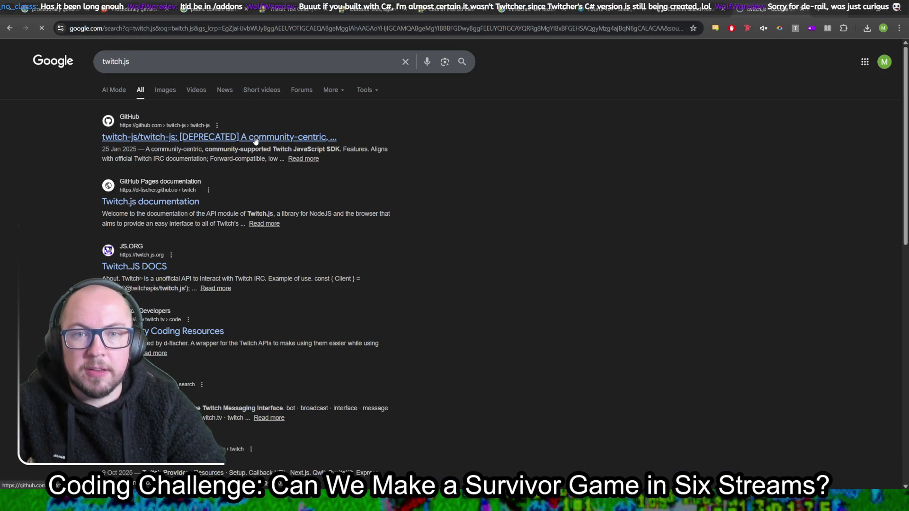
click(255, 140)
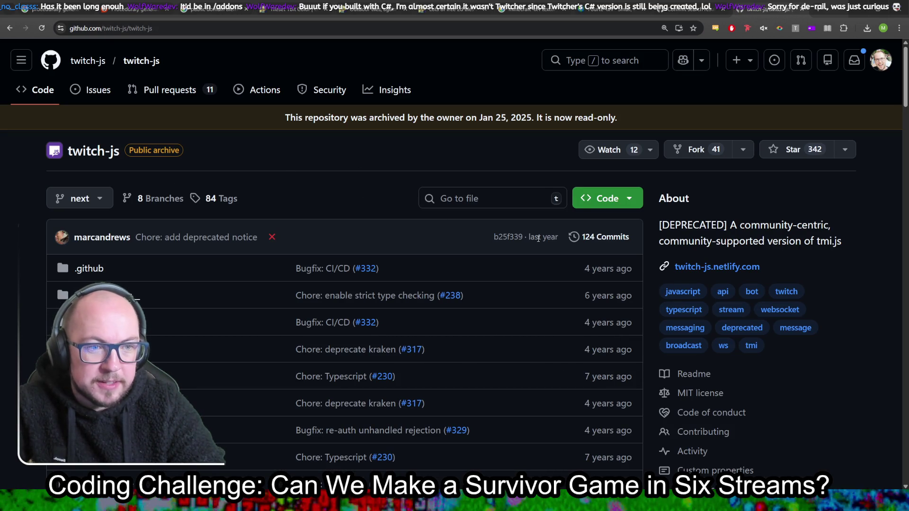
scroll(250, 212, down, 4)
scroll(259, 198, down, 2)
scroll(275, 195, up, 3)
scroll(275, 193, down, 6)
Step: Rerun the chatguess commit search with twitch.js instead of twitcher
click(692, 4)
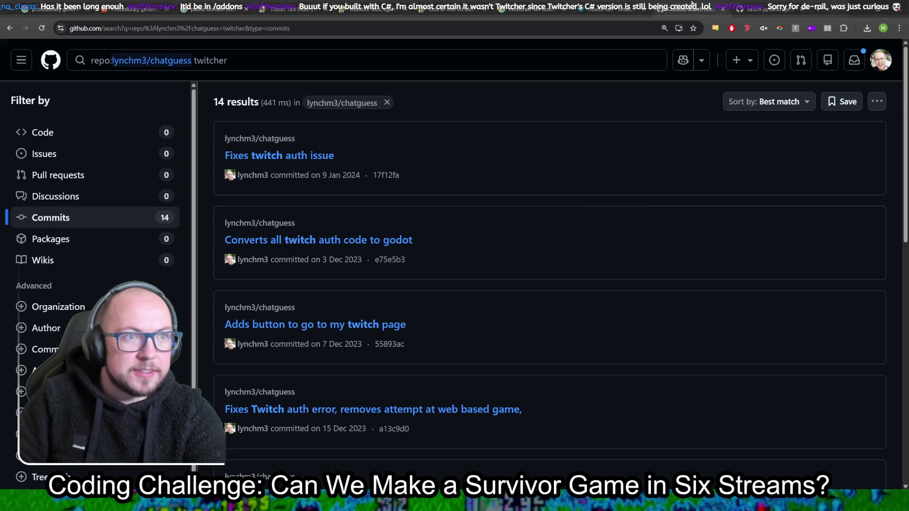
double_click(202, 61)
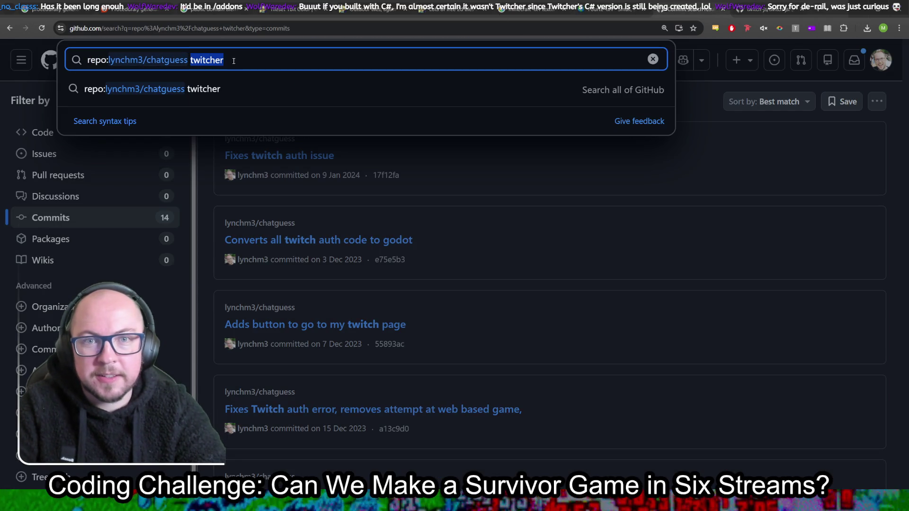
text(twitch.ks)
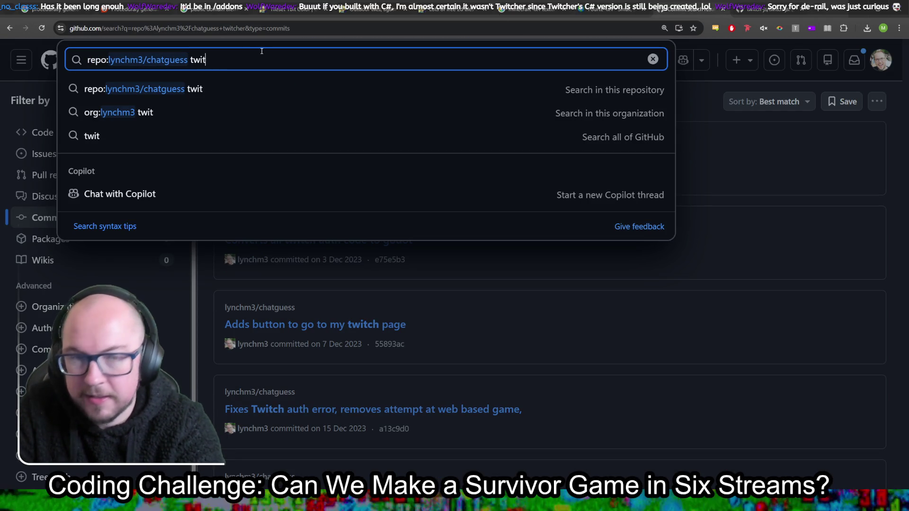
key(BackSpace)
key(BackSpace)
text(js)
key(Return)
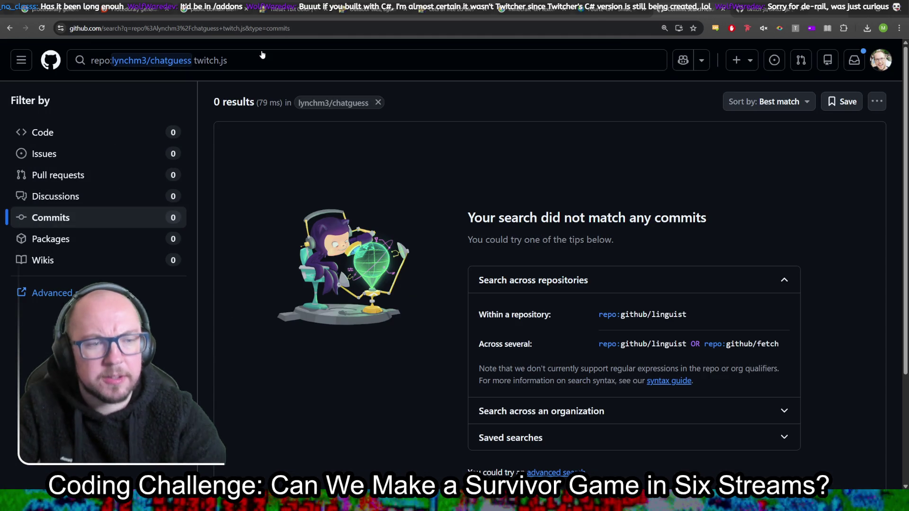
Step: Check the twitch-js README, then retry the commit search as twitchjs
click(769, 9)
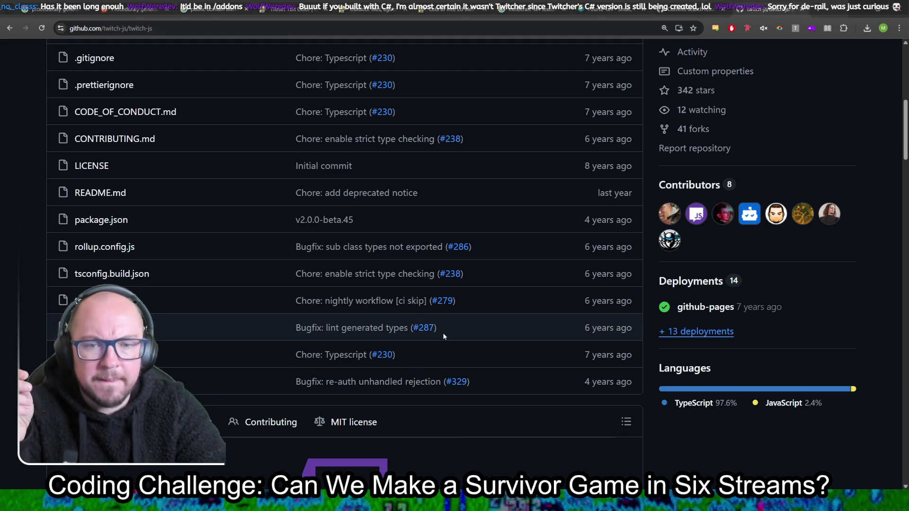
scroll(458, 345, down, 10)
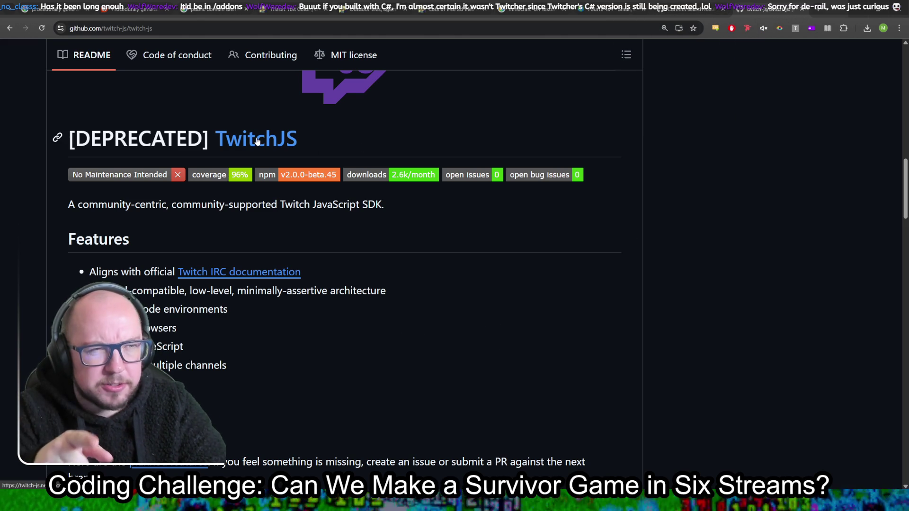
click(681, 9)
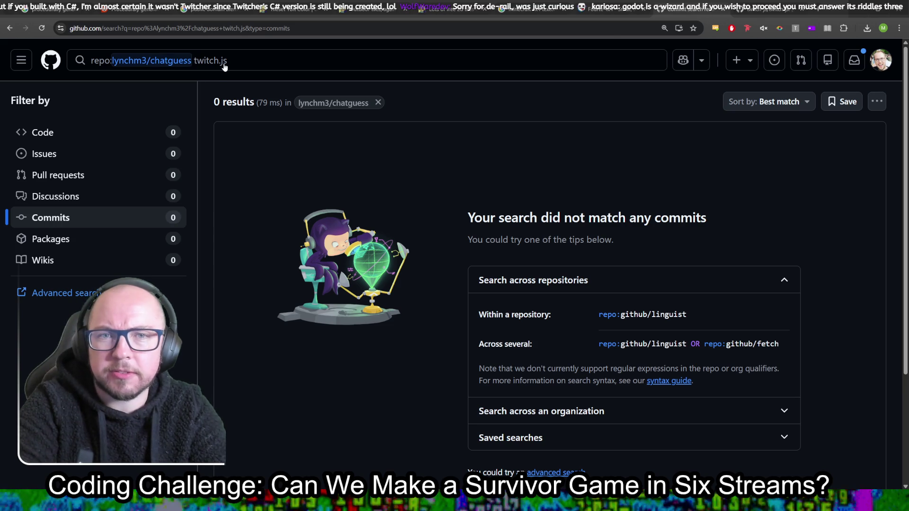
click(244, 61)
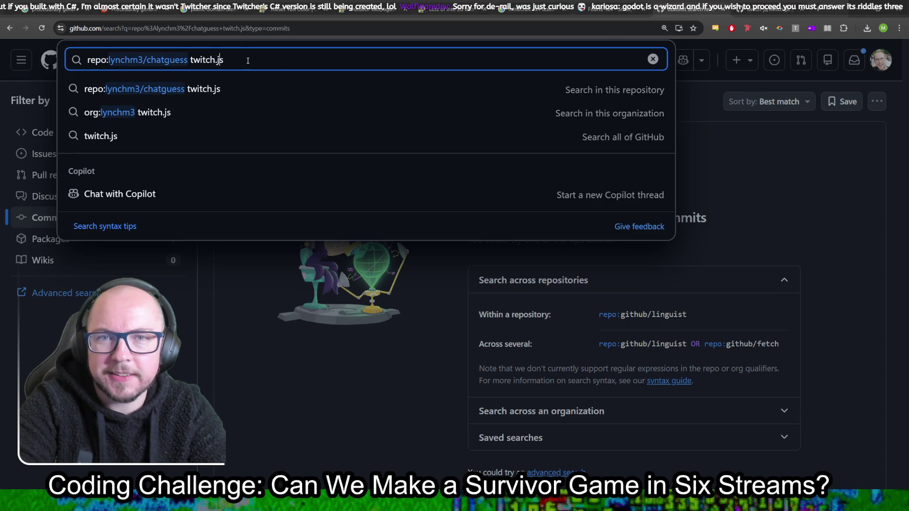
key(BackSpace)
key(Return)
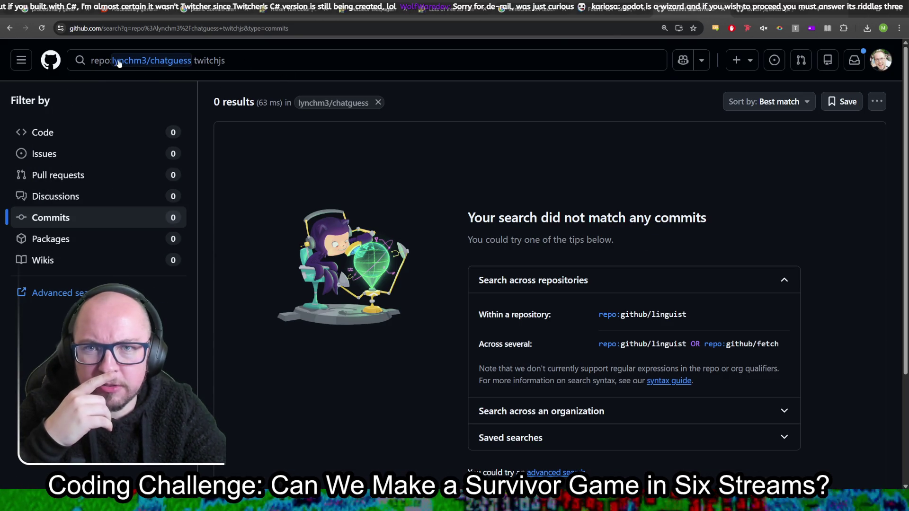
Step: Go back three pages to the node/network folder listing auth.js
click(10, 29)
click(10, 29)
click(10, 29)
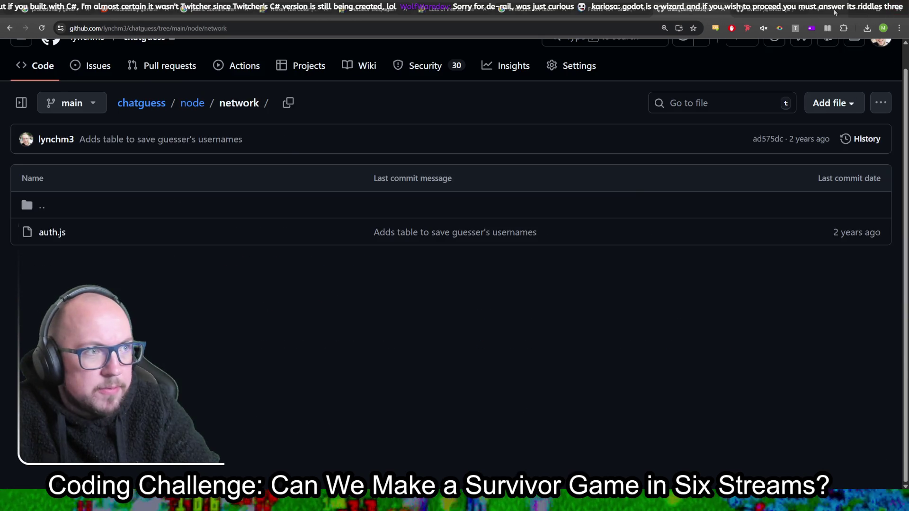
Step: Copy the tmi.js import from chatbot.js line 2 and Google it in a new tab
key(alt+Tab)
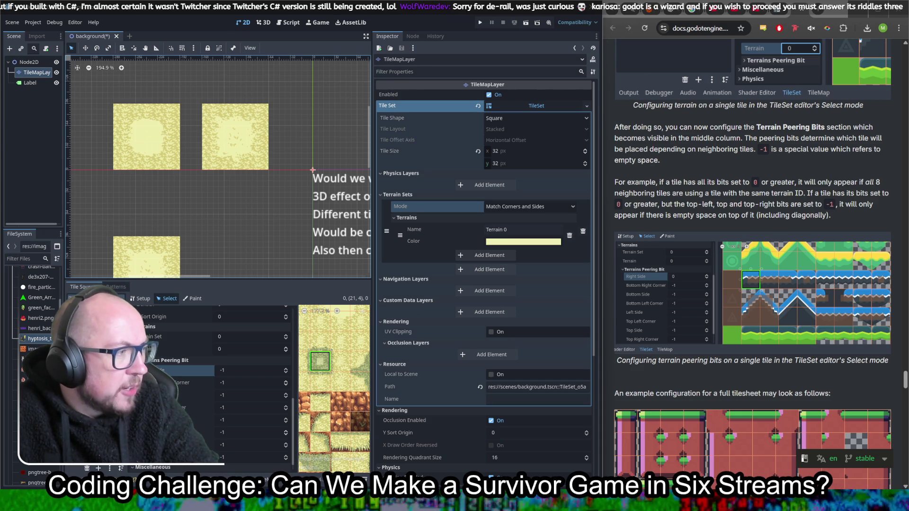
key(alt+Tab)
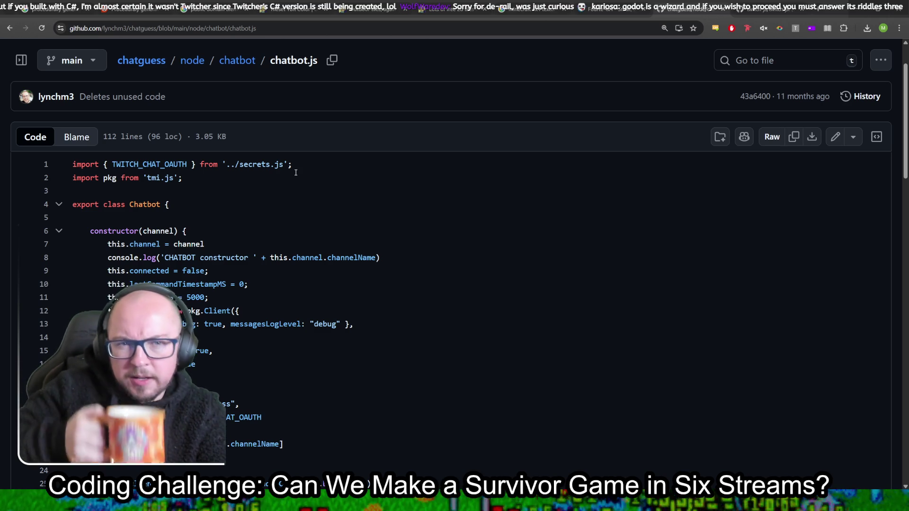
drag(292, 164, 224, 165)
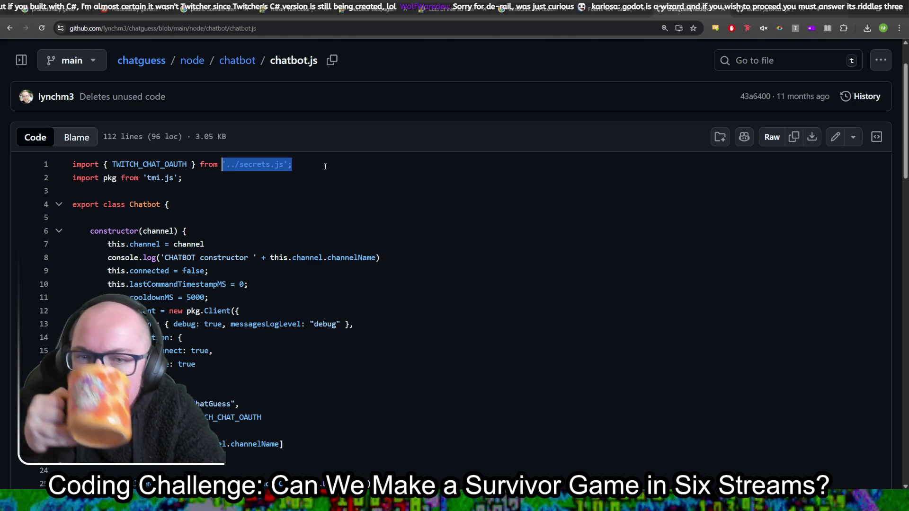
click(308, 170)
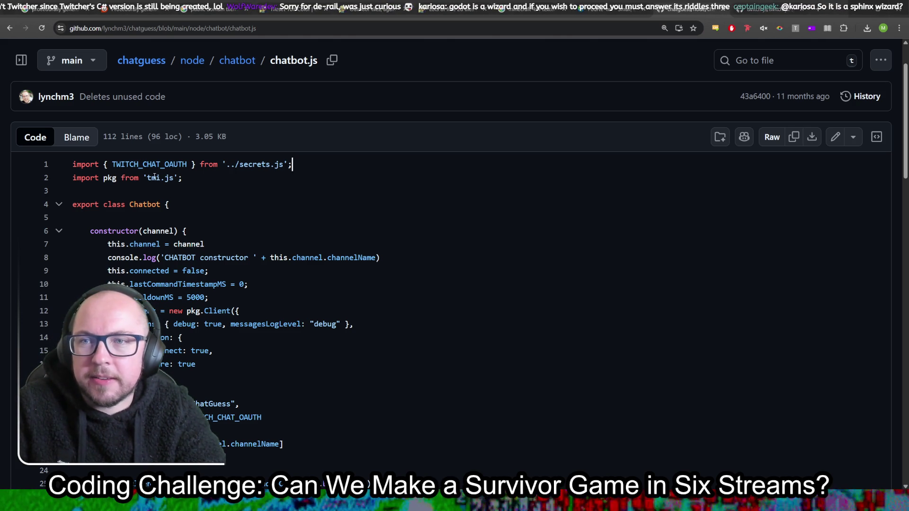
drag(175, 179, 148, 179)
key(ctrl+c)
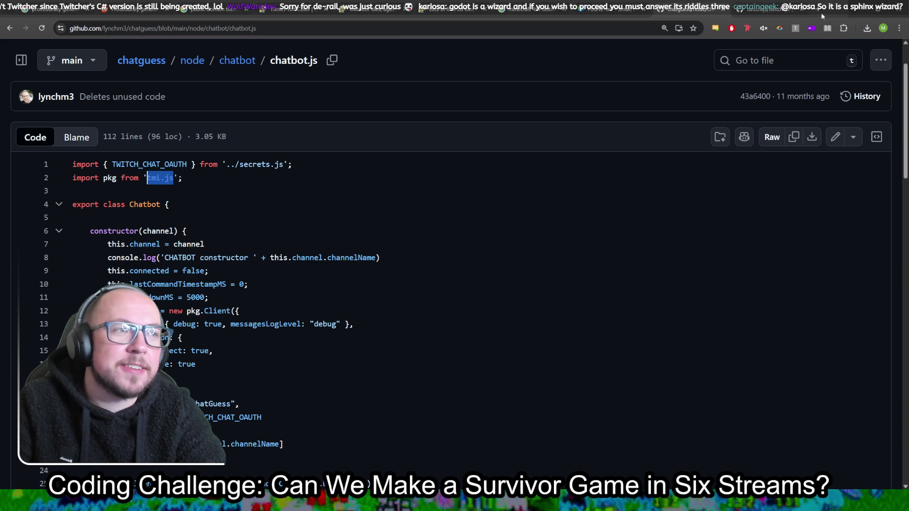
click(822, 18)
key(ctrl+v)
key(Return)
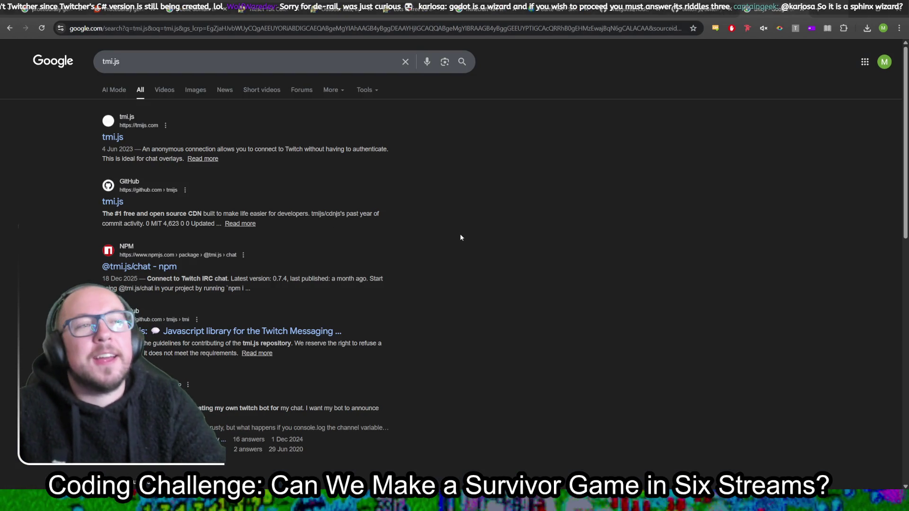
Step: Open the official tmi.js website and scroll through its page
click(134, 121)
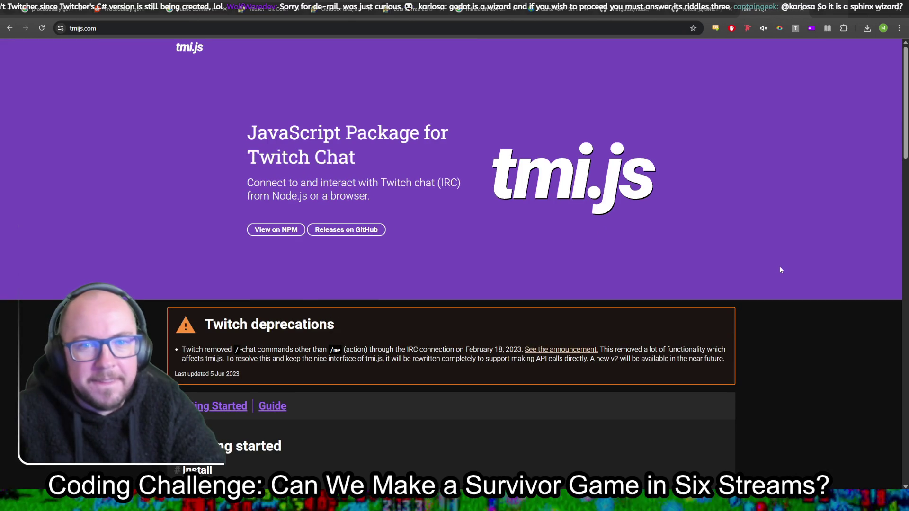
scroll(226, 298, down, 2)
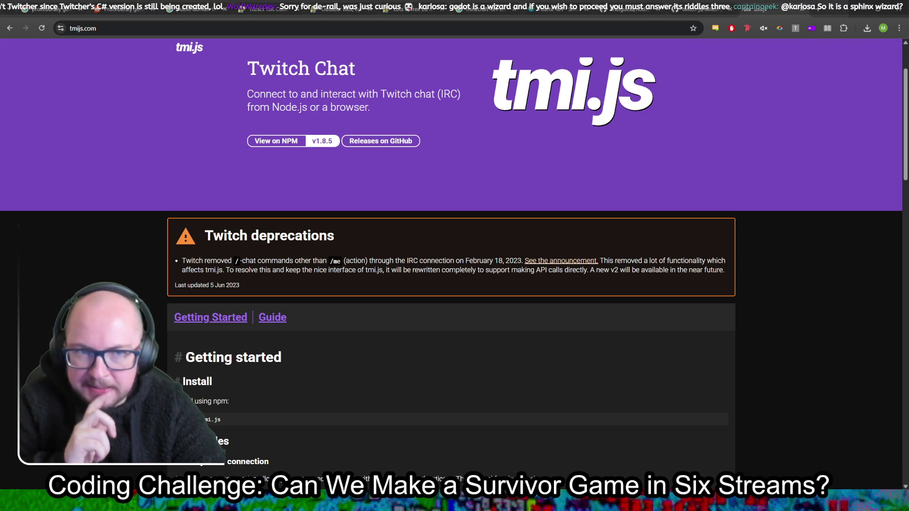
scroll(142, 301, down, 3)
scroll(142, 297, down, 6)
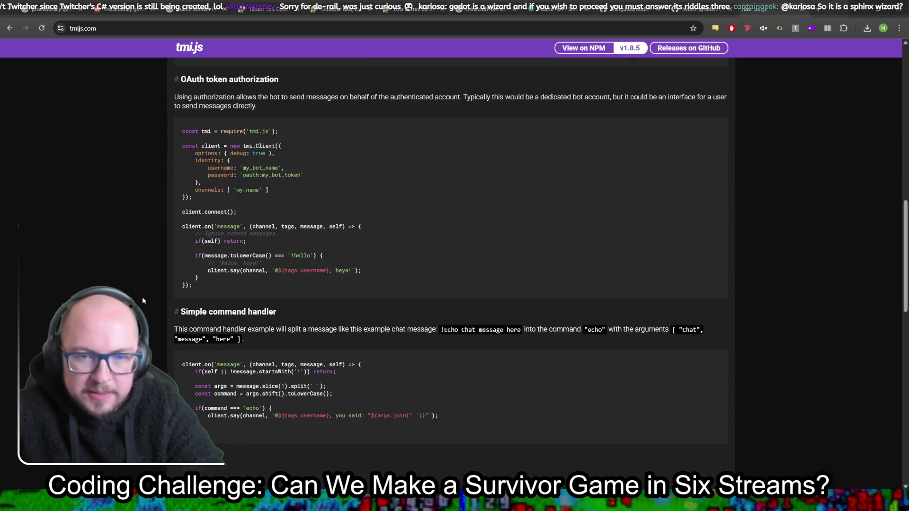
scroll(146, 294, up, 10)
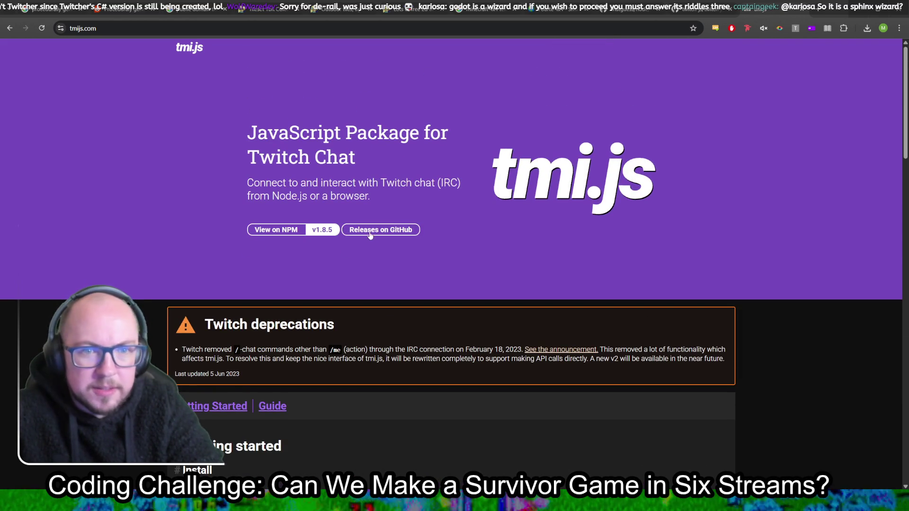
Step: Check tmi.js GitHub releases for the latest v1.8.5 (Aug 18, 2021), then return to Godot
click(386, 235)
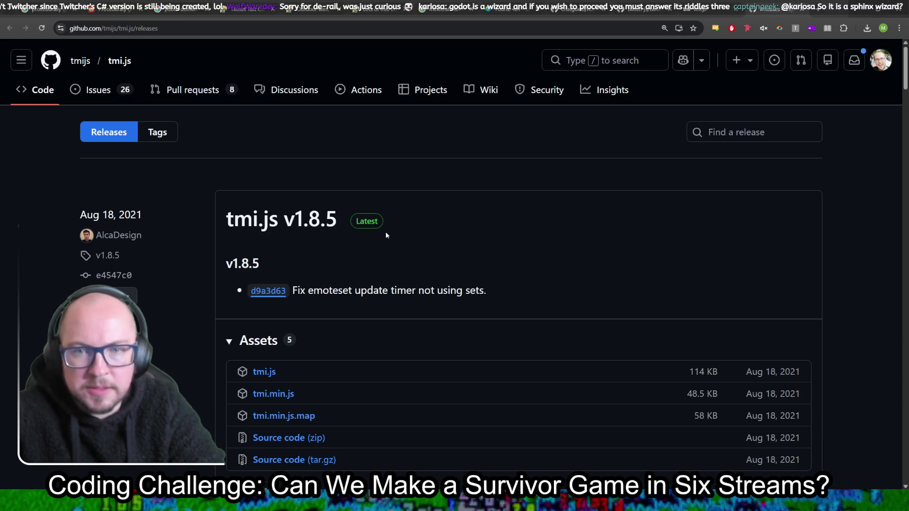
drag(144, 215, 59, 210)
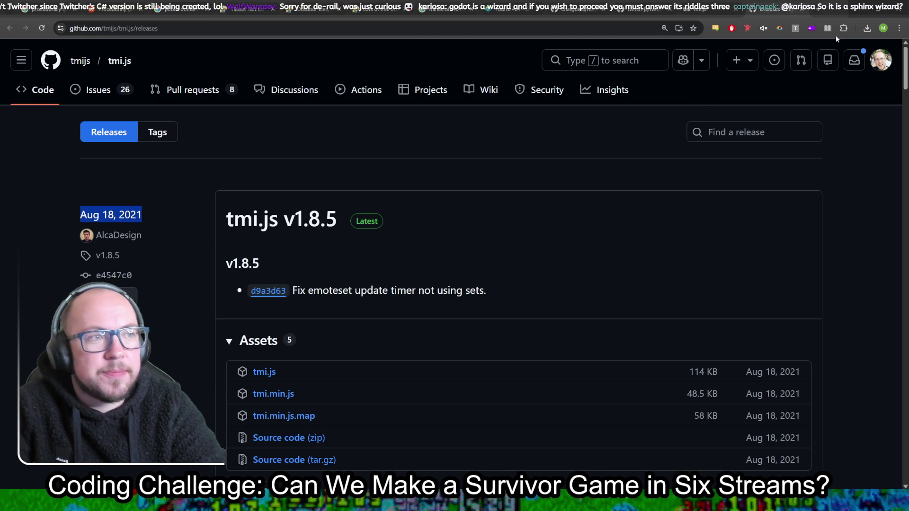
click(858, 7)
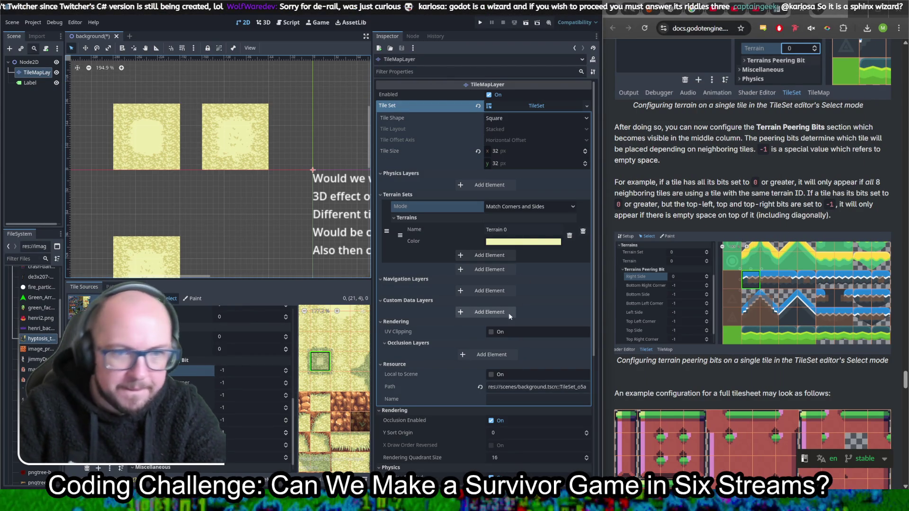
Step: Add Terrain 1 to the tileset's terrain set and maximize the Godot window
click(502, 255)
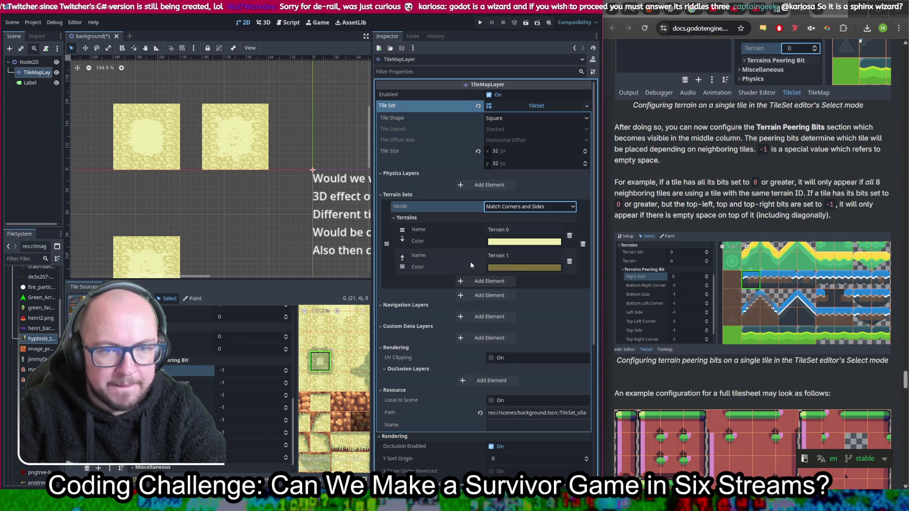
scroll(327, 361, up, 1)
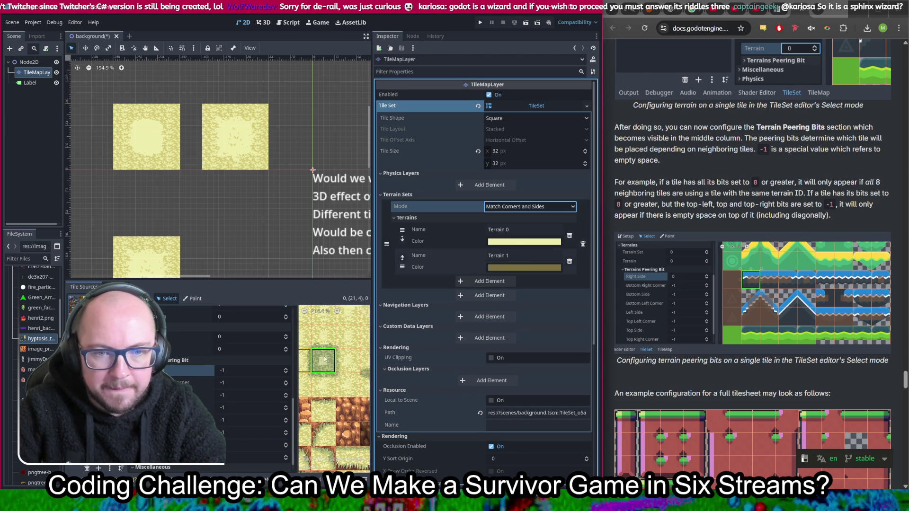
key(super+Up)
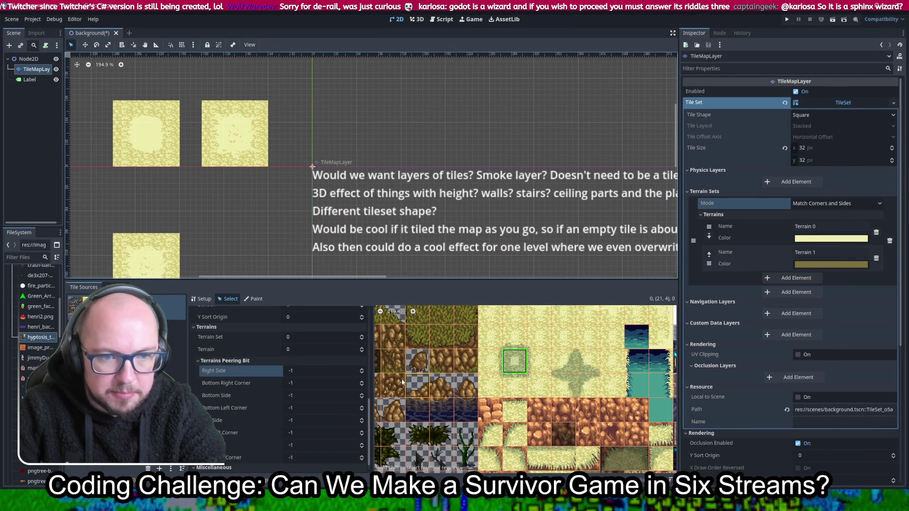
scroll(506, 416, down, 1)
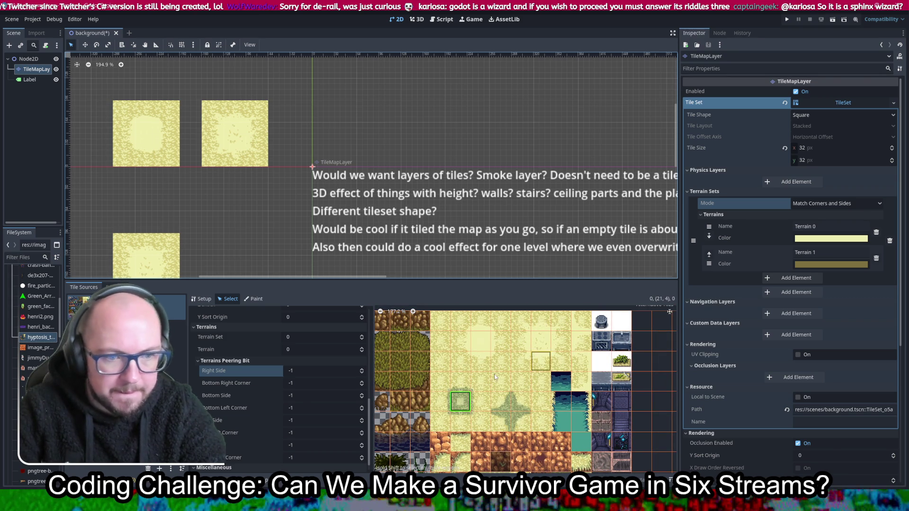
Step: Eyedrop the sand colour d4ca78 from the tile atlas into Terrain 1's Color
click(806, 266)
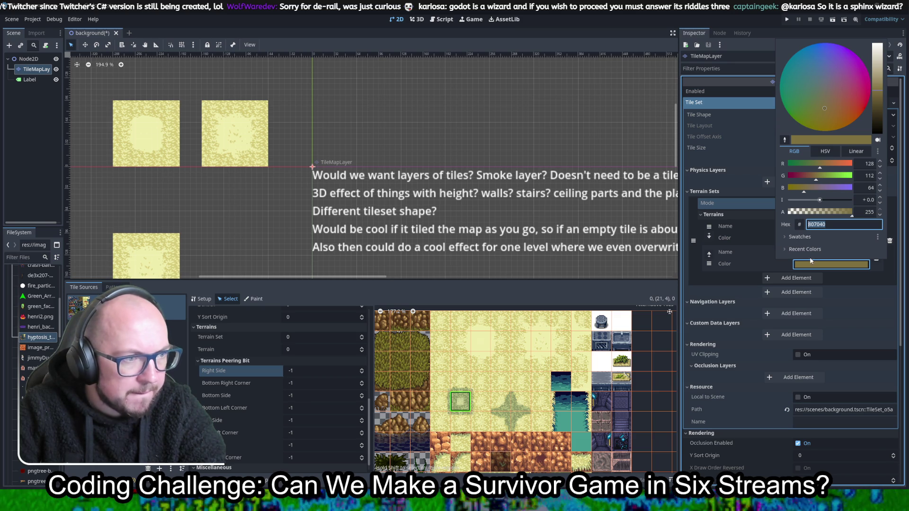
click(784, 140)
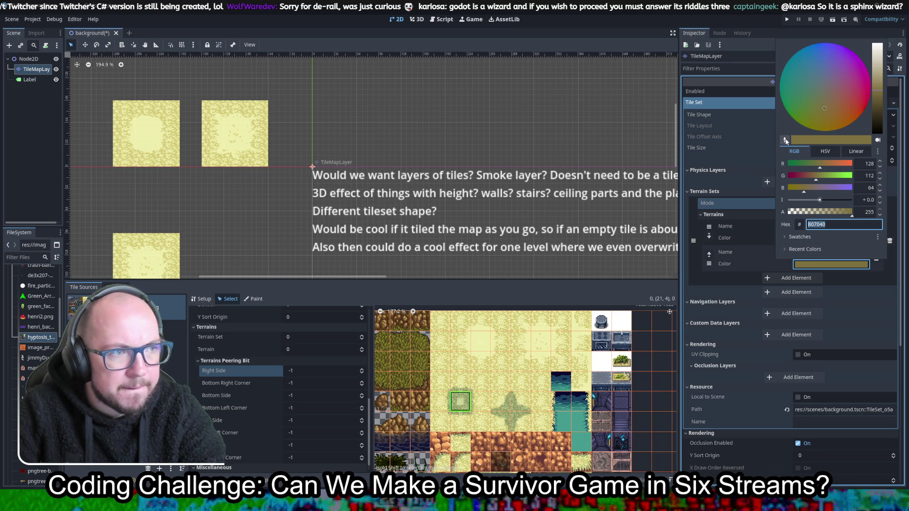
click(495, 321)
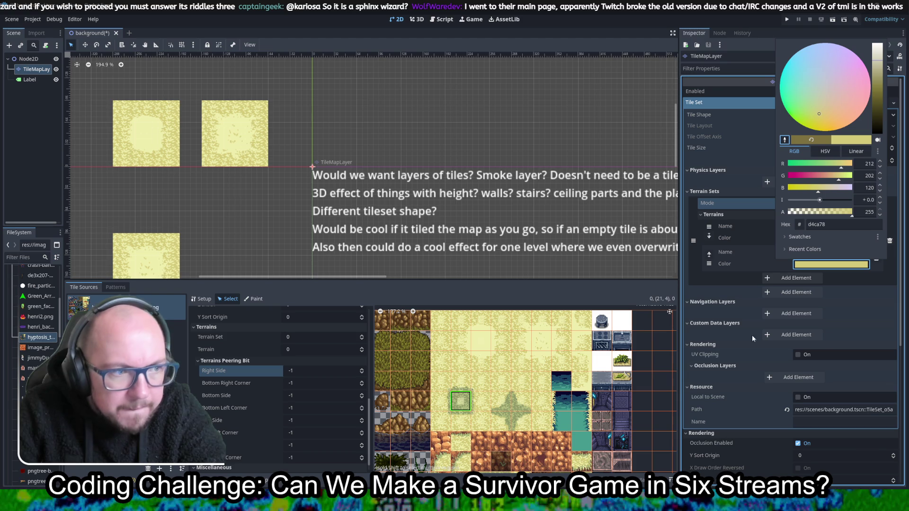
click(890, 281)
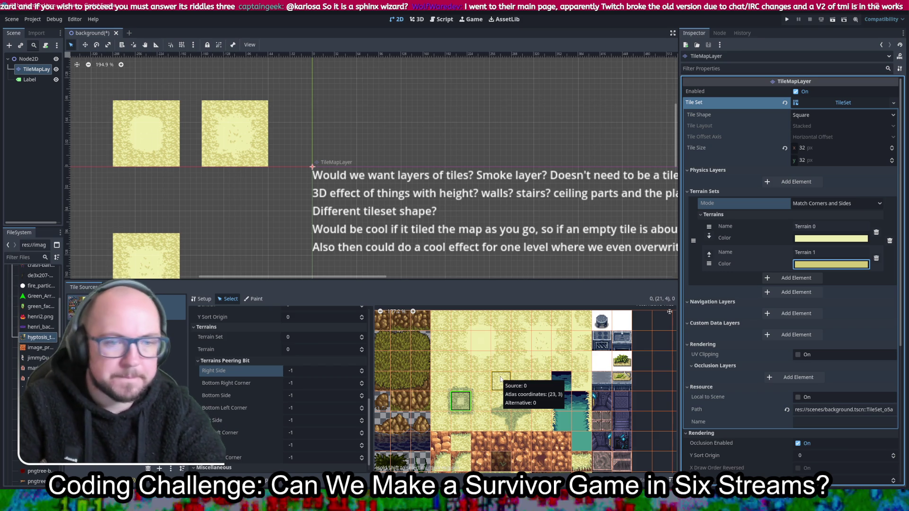
scroll(495, 389, up, 6)
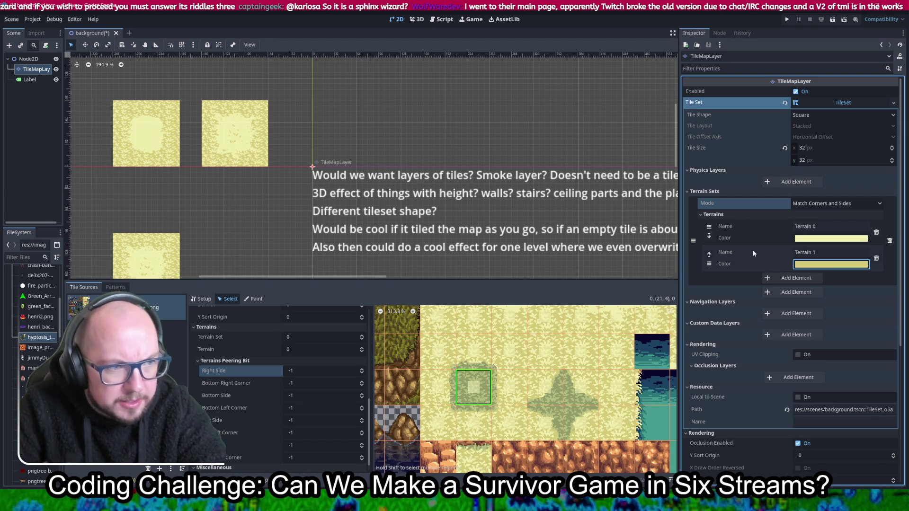
Step: Add Terrain 2 to the terrain set, removing the extra Terrain 3 created by mistake
click(793, 280)
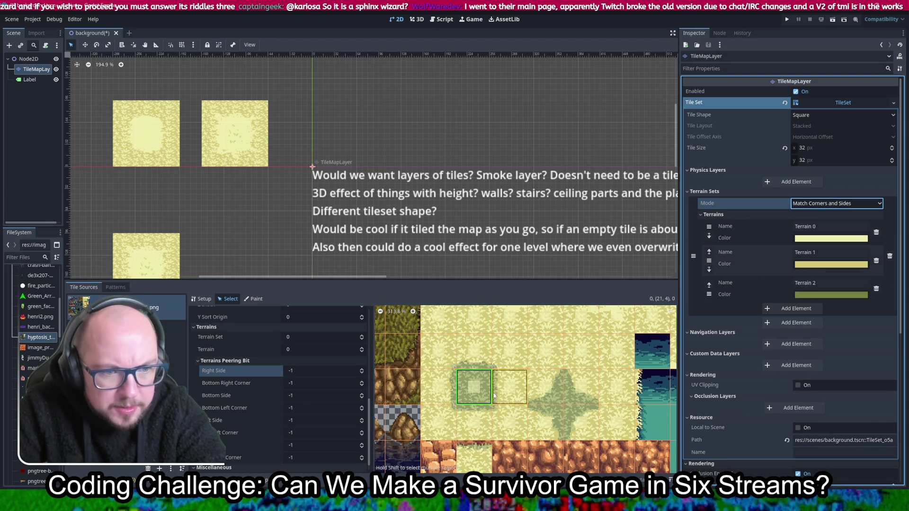
scroll(457, 397, up, 4)
scroll(519, 401, up, 3)
scroll(552, 390, down, 4)
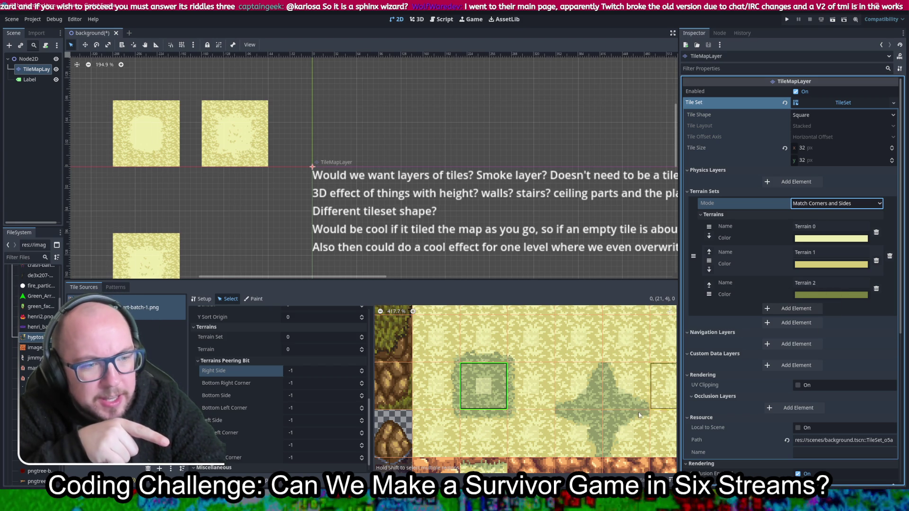
scroll(660, 352, down, 3)
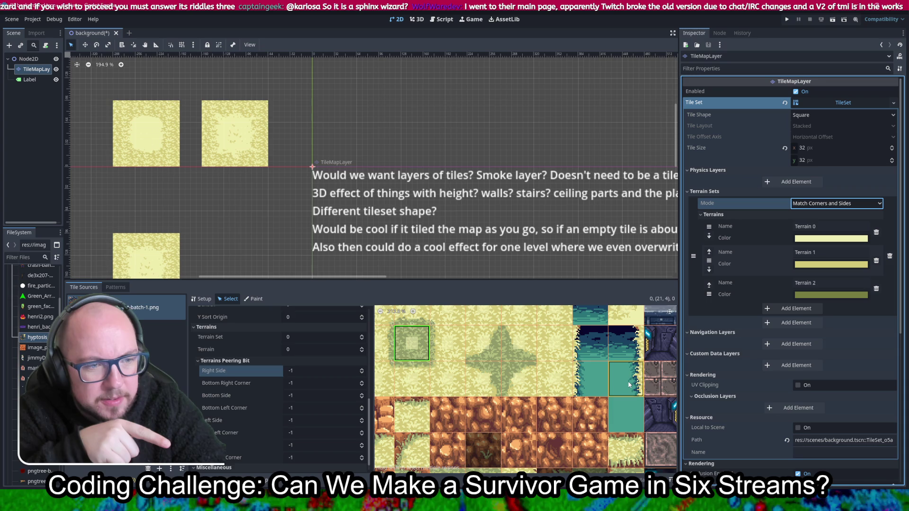
click(630, 384)
click(799, 308)
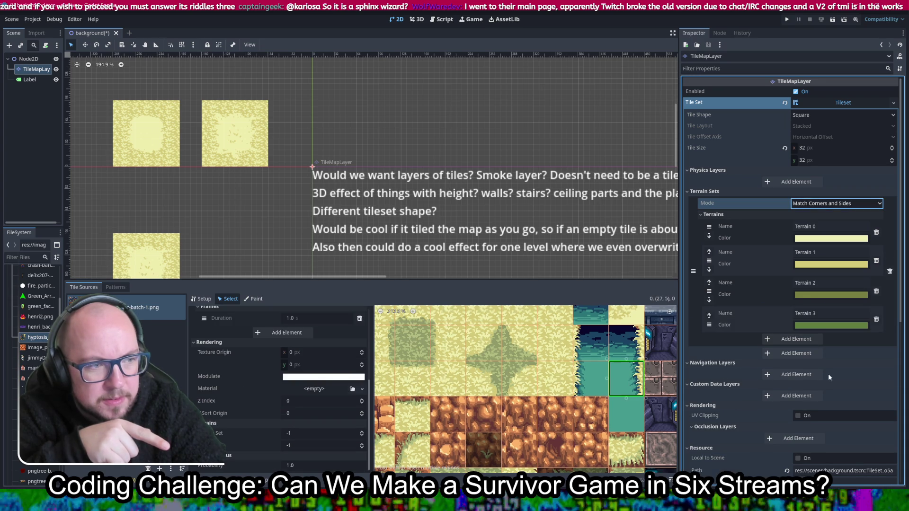
click(876, 320)
scroll(505, 359, up, 3)
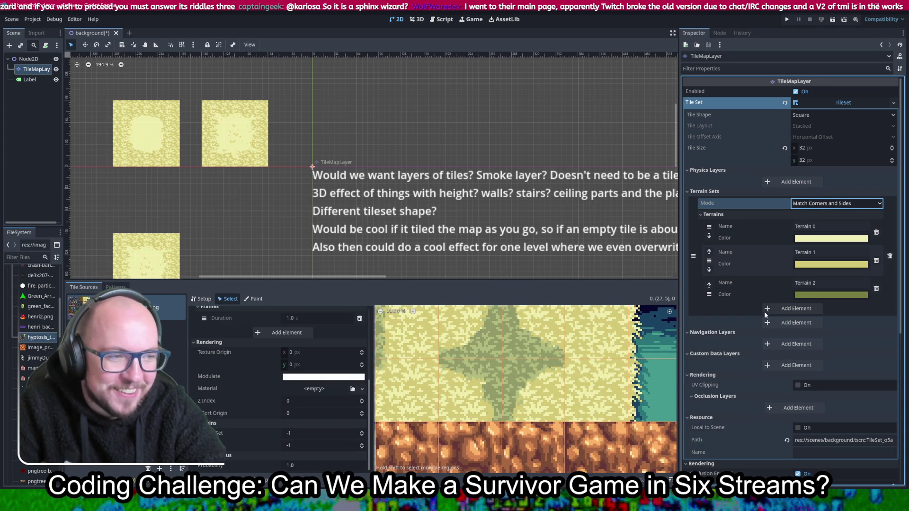
Step: Colour Terrain 2 olive green 929a68 by eyedropping the darker grass patch in the atlas
click(831, 295)
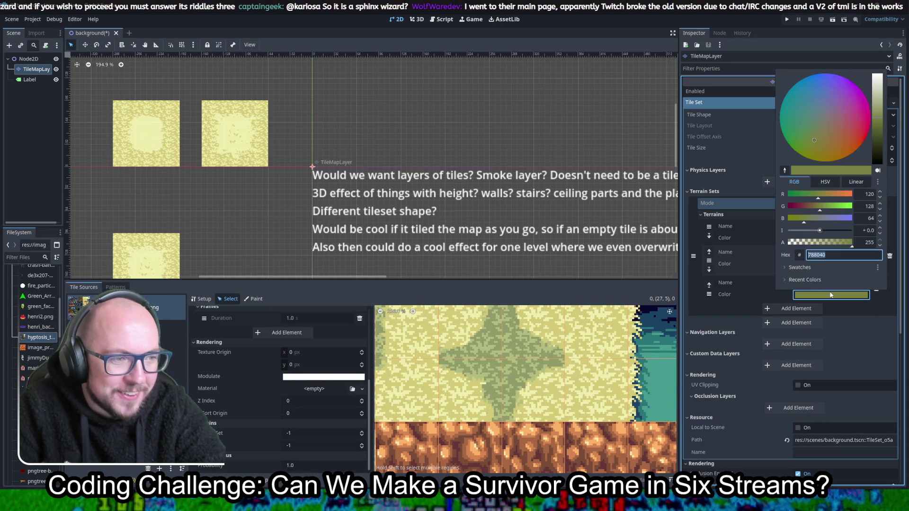
click(785, 171)
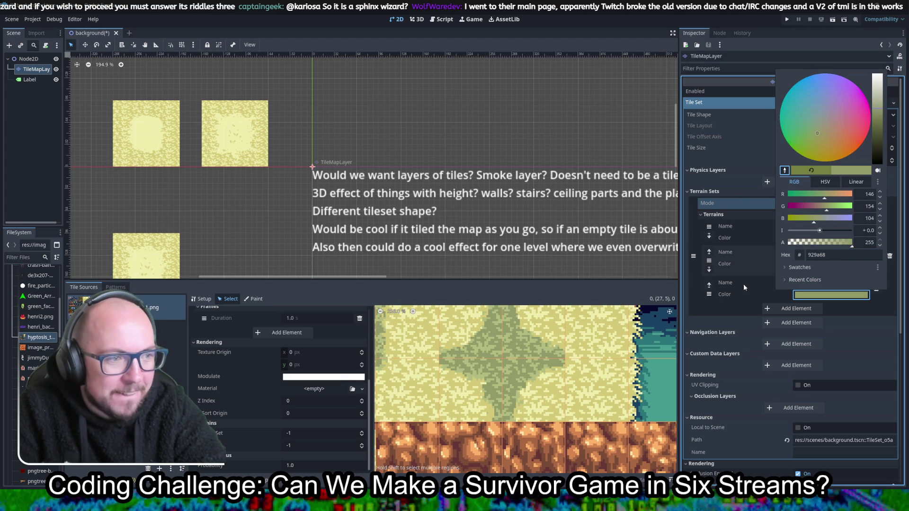
click(740, 300)
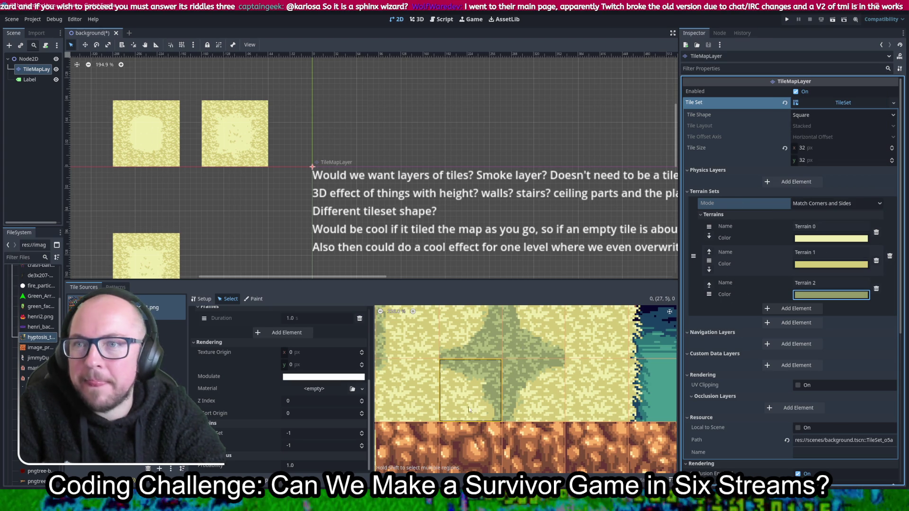
scroll(538, 381, up, 1)
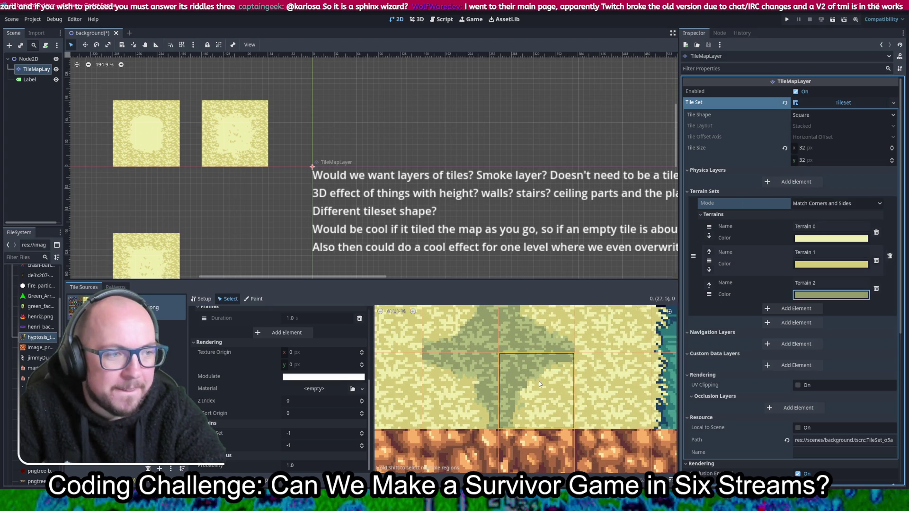
click(812, 295)
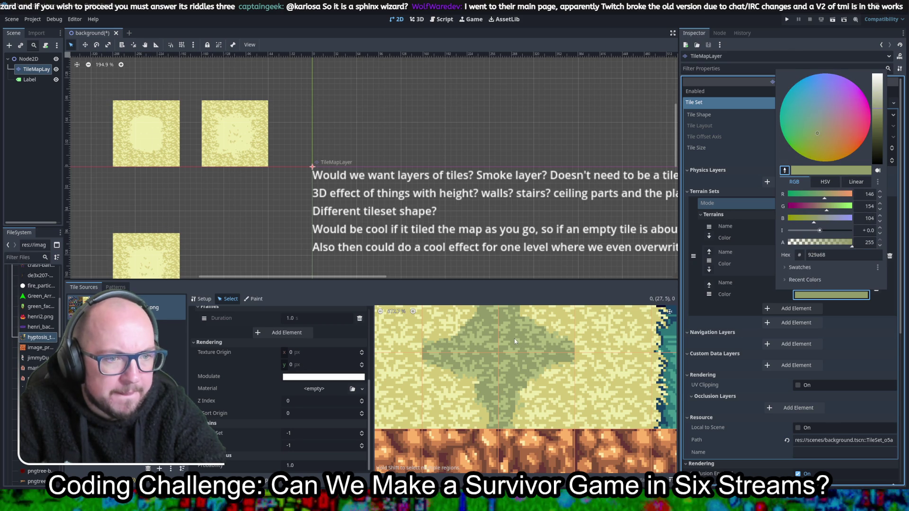
click(829, 328)
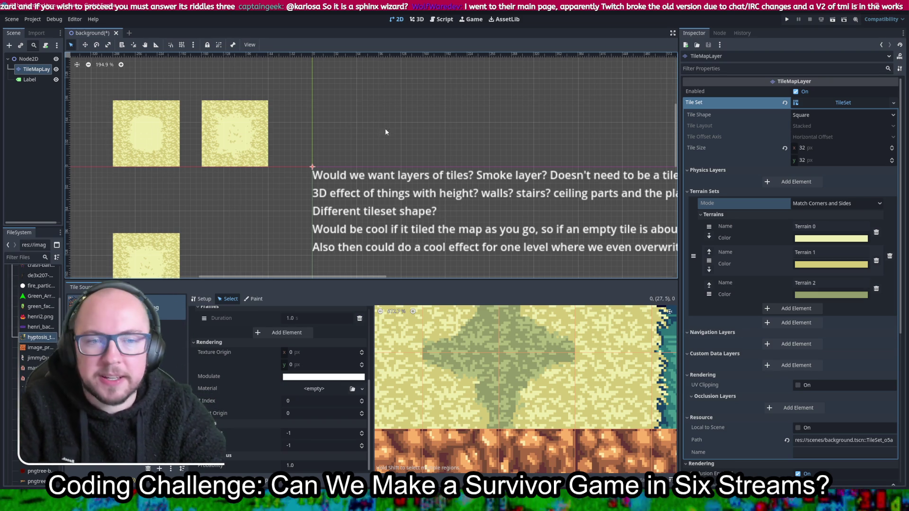
scroll(544, 374, down, 3)
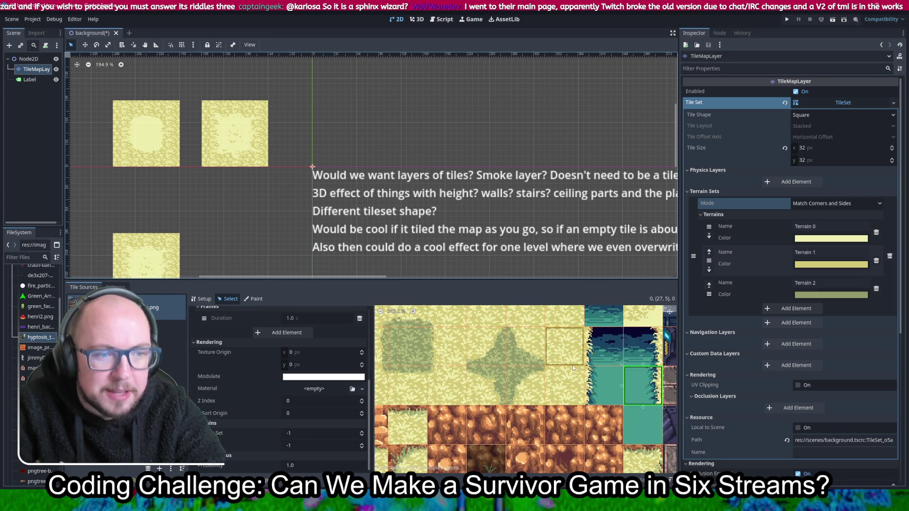
Step: Give atlas tile (20, 0) terrain set 0 and terrain value 1
scroll(572, 367, down, 3)
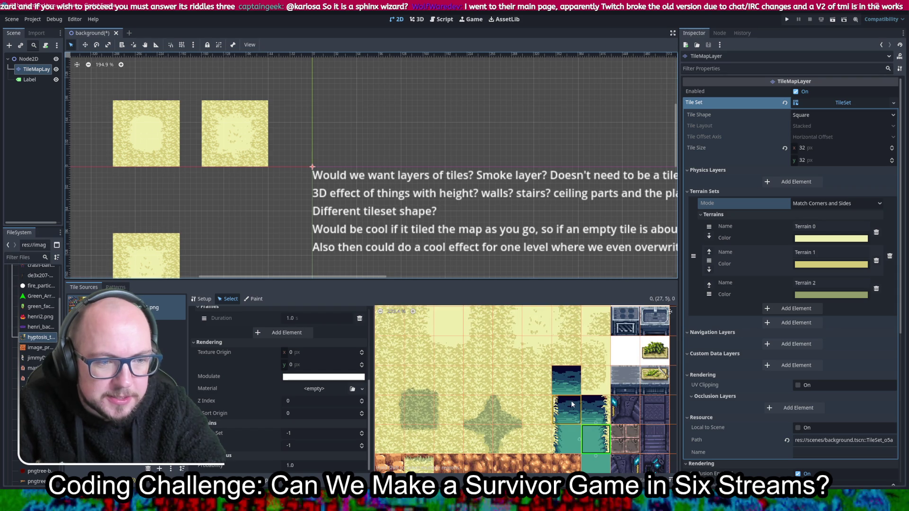
drag(571, 404, 600, 380)
scroll(487, 400, up, 2)
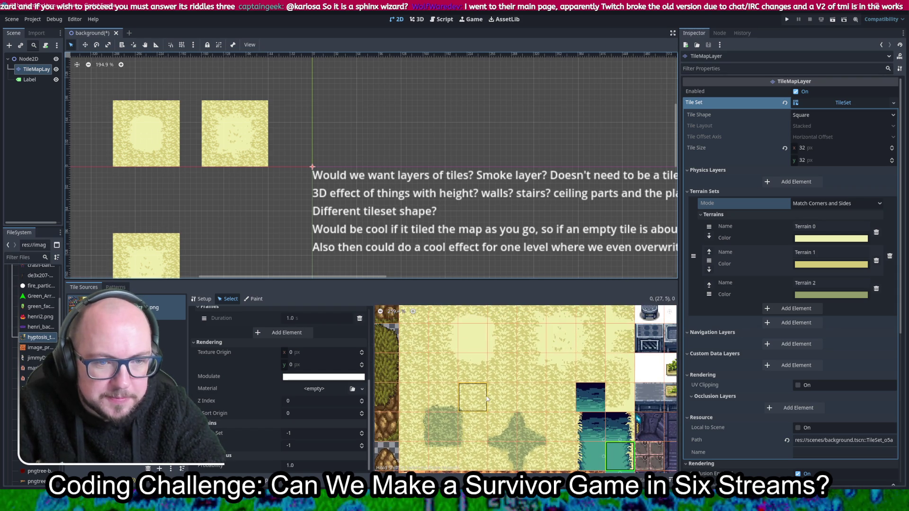
scroll(487, 399, down, 2)
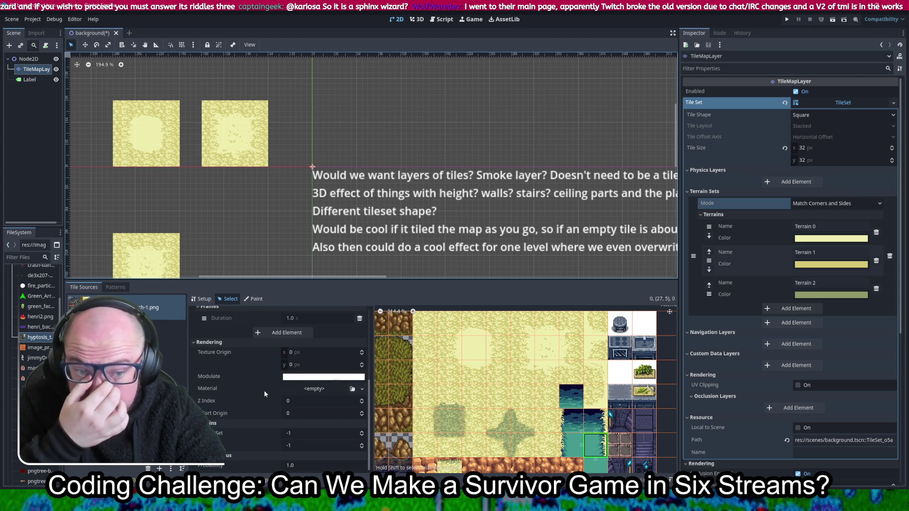
click(452, 321)
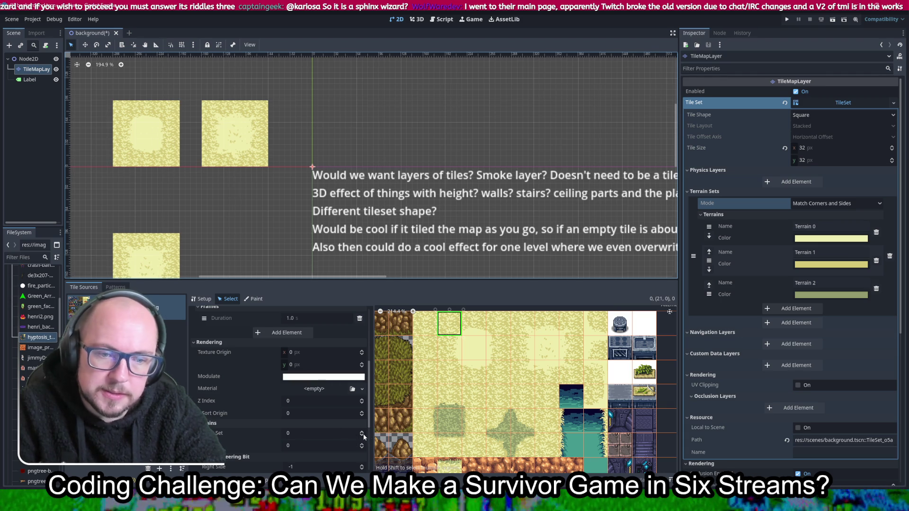
click(361, 434)
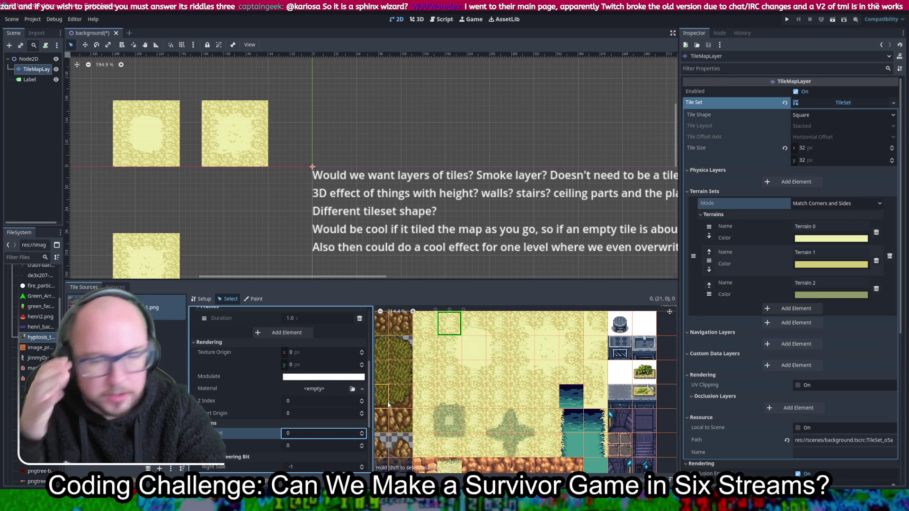
click(430, 328)
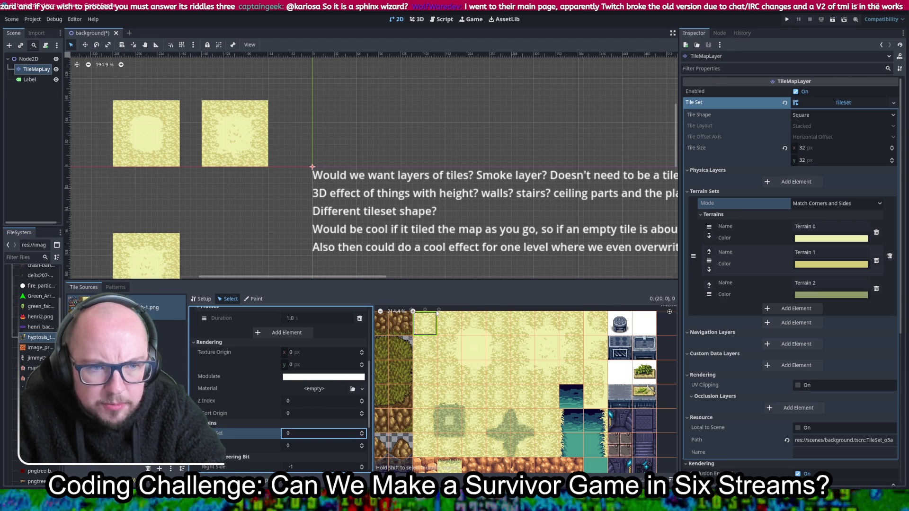
scroll(439, 313, up, 10)
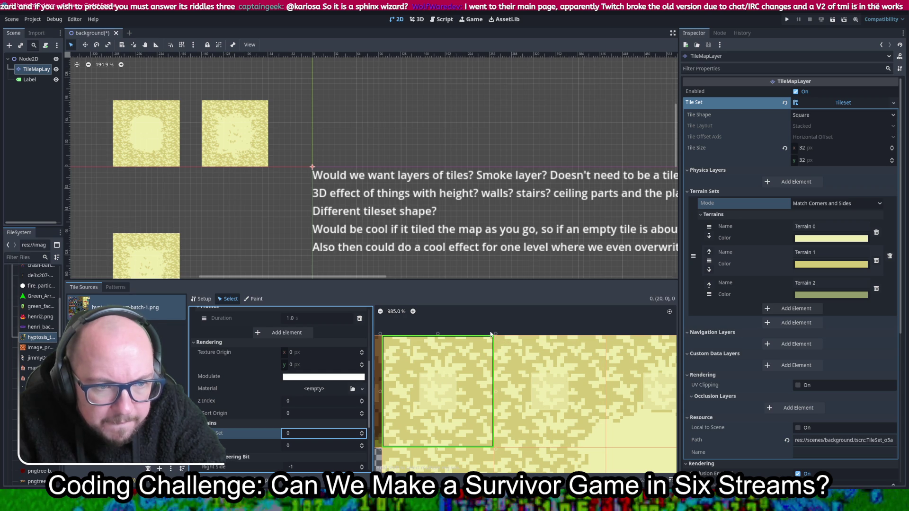
click(362, 446)
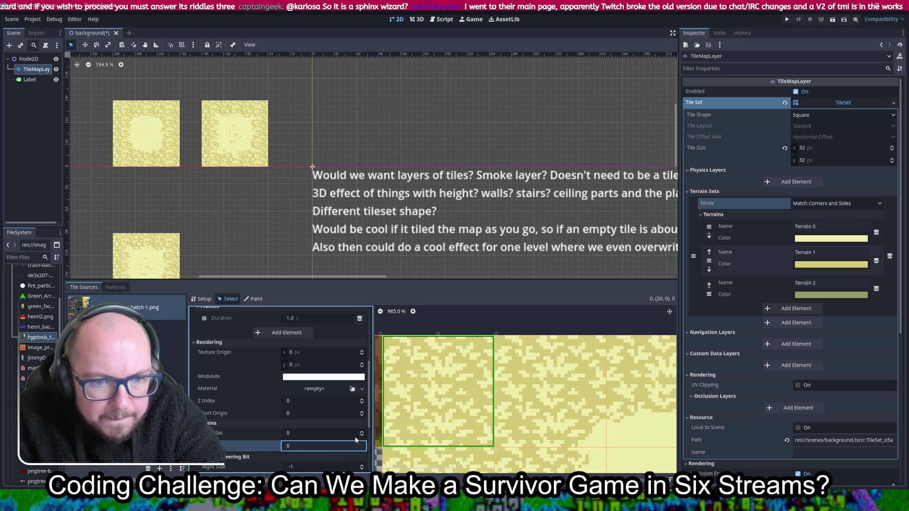
text(1)
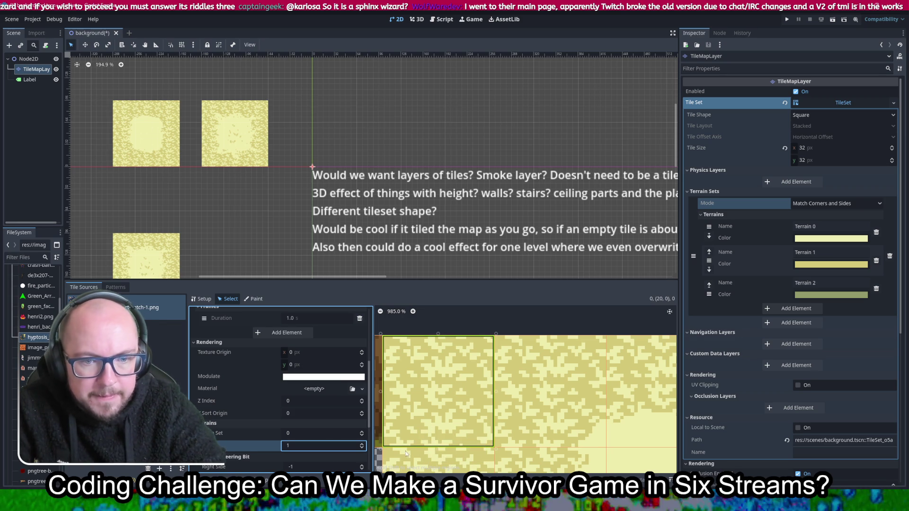
scroll(308, 400, down, 3)
Step: Move Terrain 1 above Terrain 0 and rename the first terrain Yellow Grass
click(313, 385)
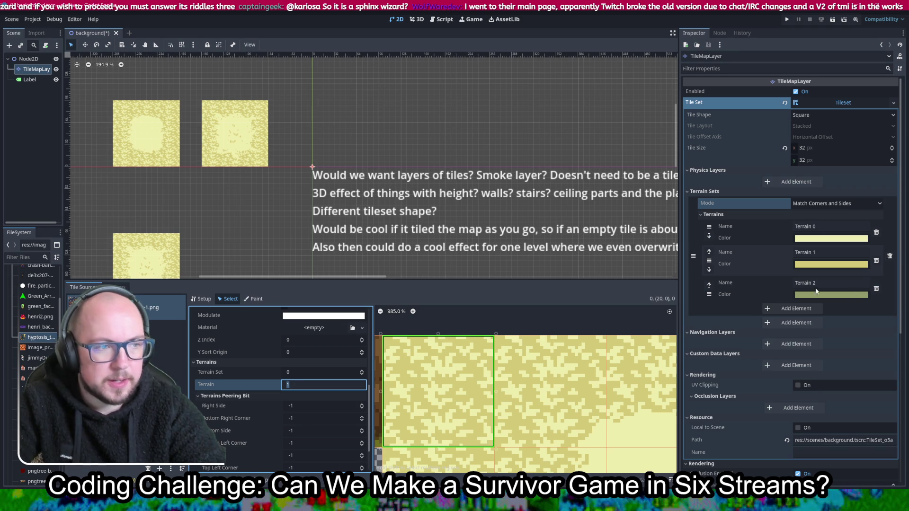
click(694, 254)
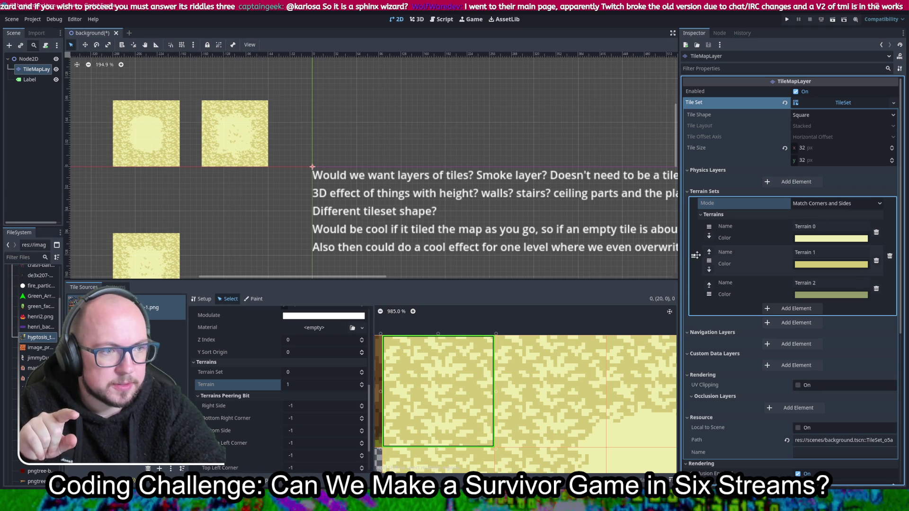
click(708, 252)
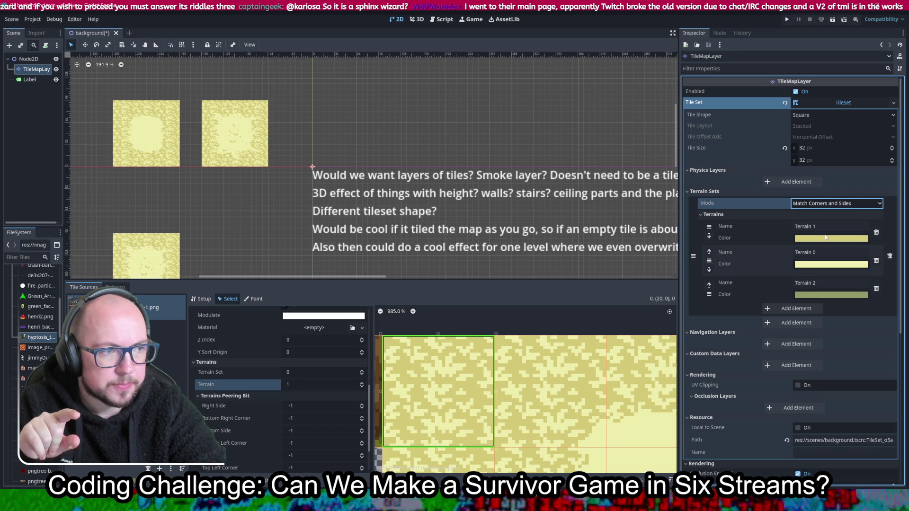
click(845, 227)
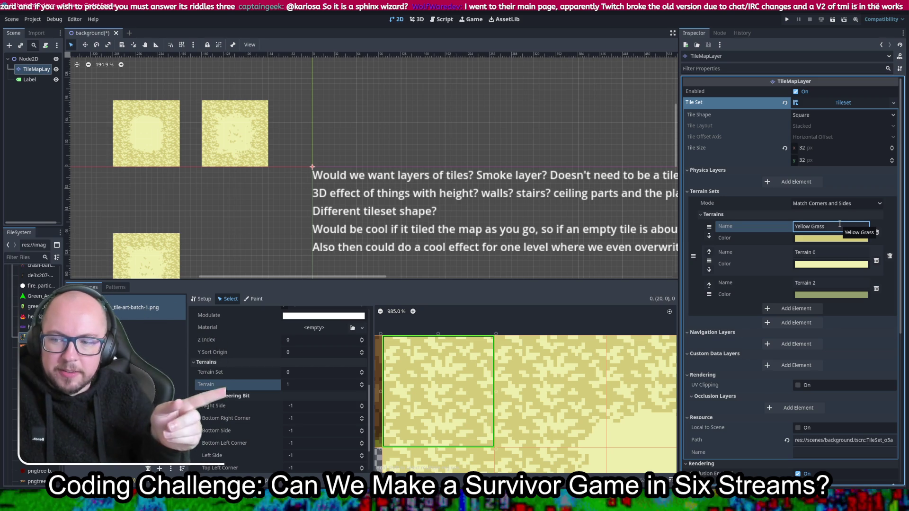
text(Yellow Grass)
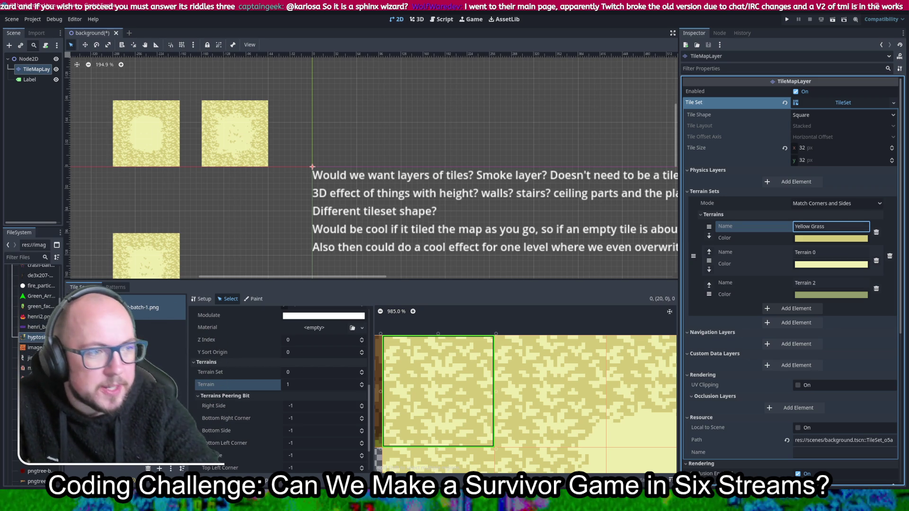
click(838, 248)
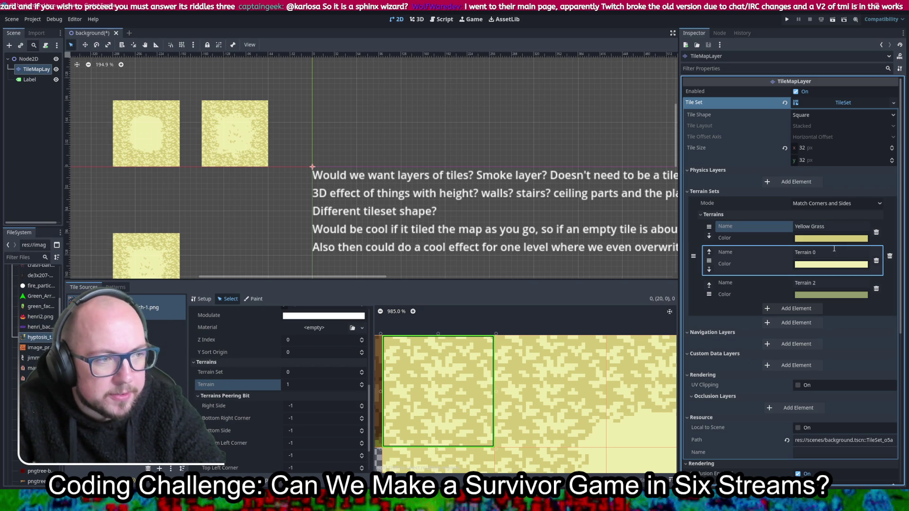
Step: Rename the other terrains Clear area and Green Grass, then save the scene
click(834, 249)
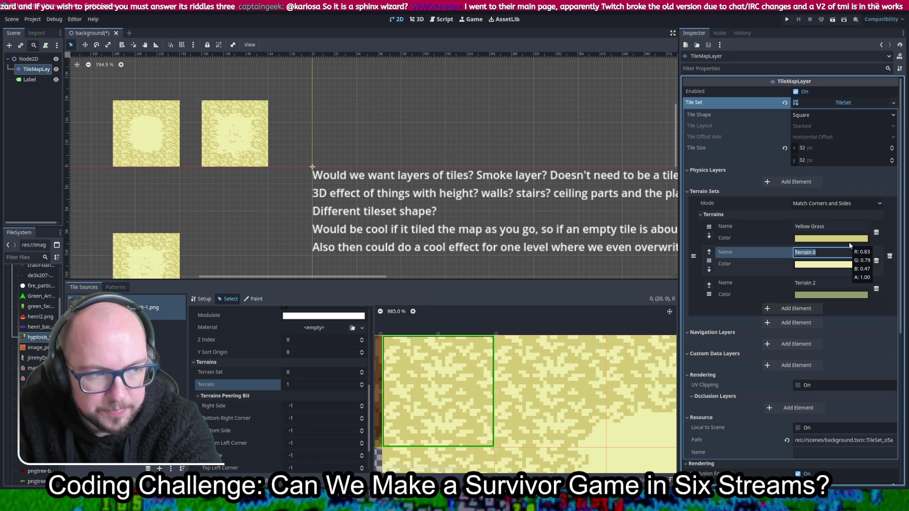
text(Clear are)
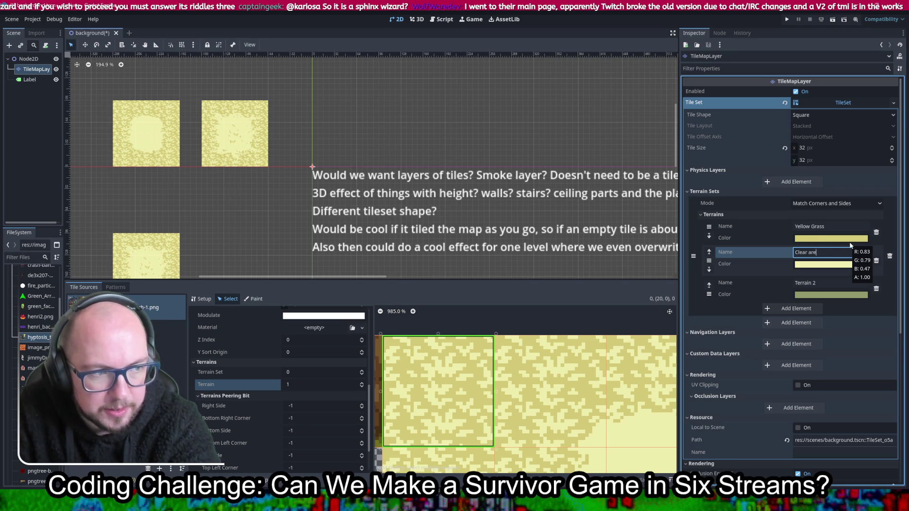
text(a)
scroll(474, 374, up, 2)
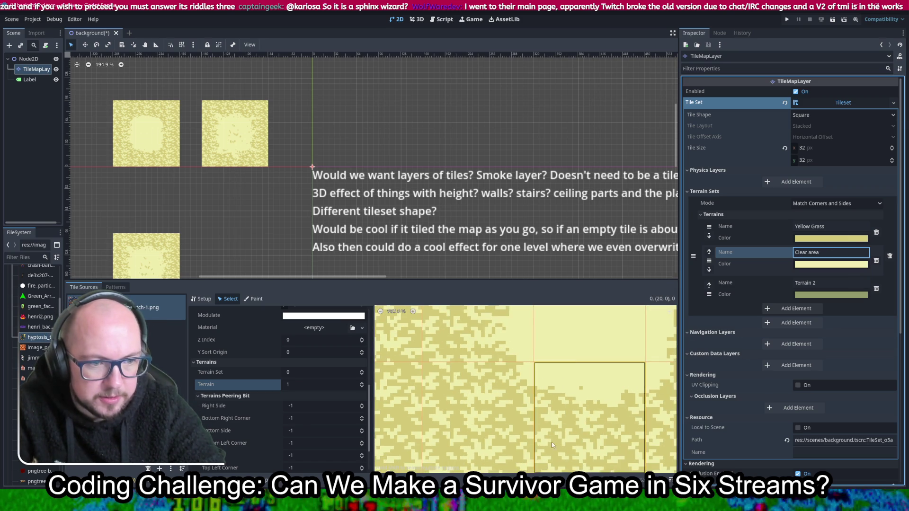
scroll(548, 447, up, 2)
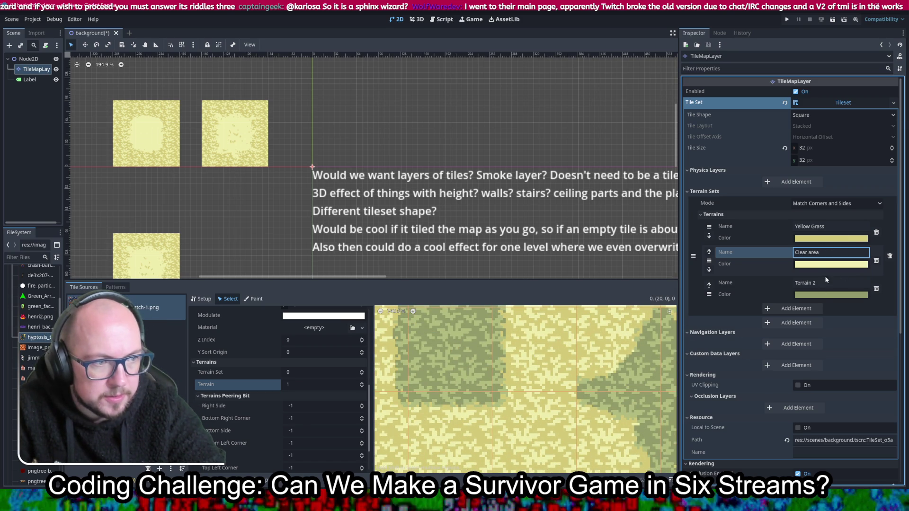
click(823, 282)
text(G)
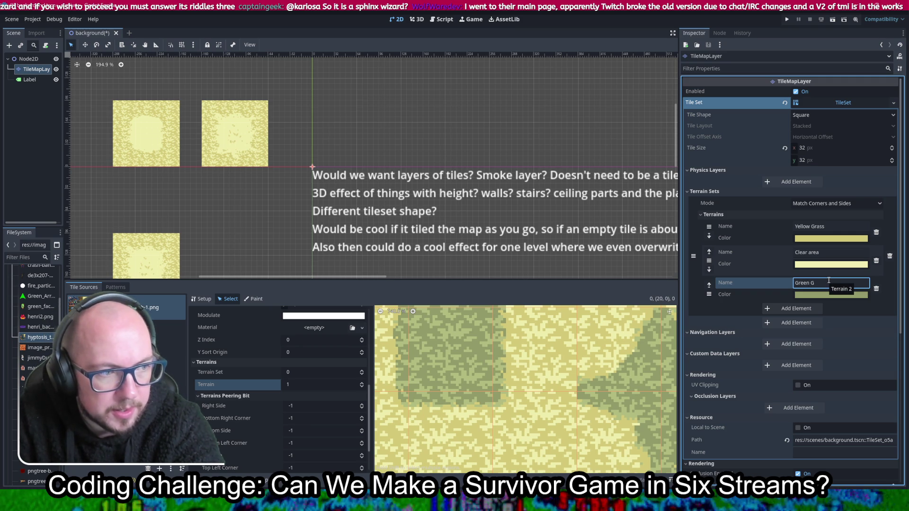
text(ras)
key(ctrl+s)
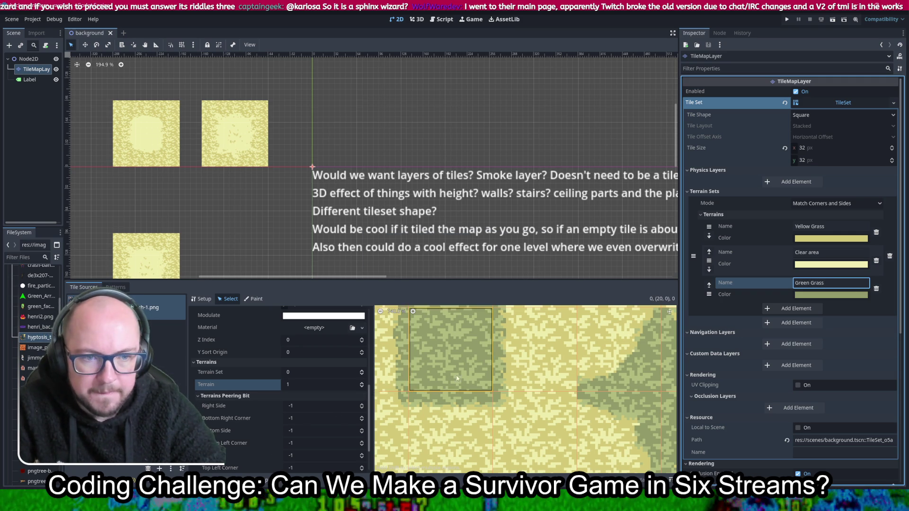
scroll(578, 392, down, 6)
scroll(578, 392, up, 4)
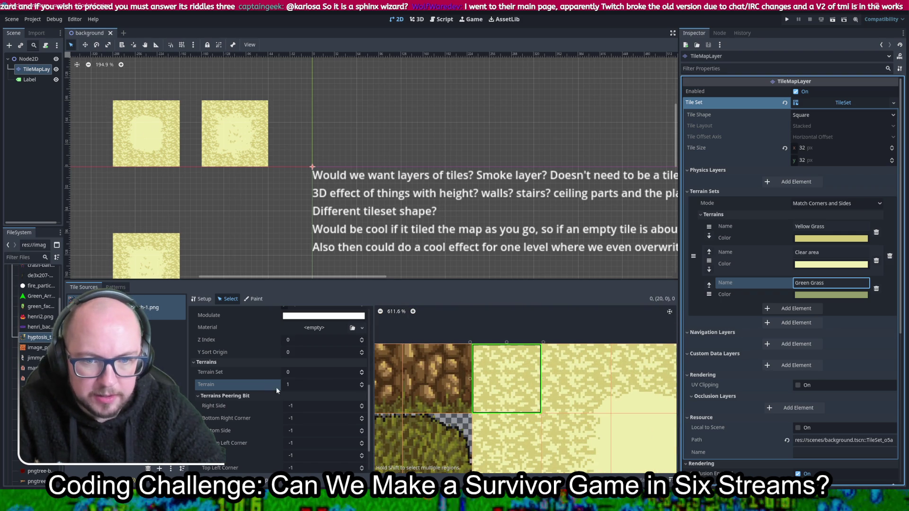
Step: Set the yellow grass tile's peering bits from Right Side through Top Side to 0
click(304, 404)
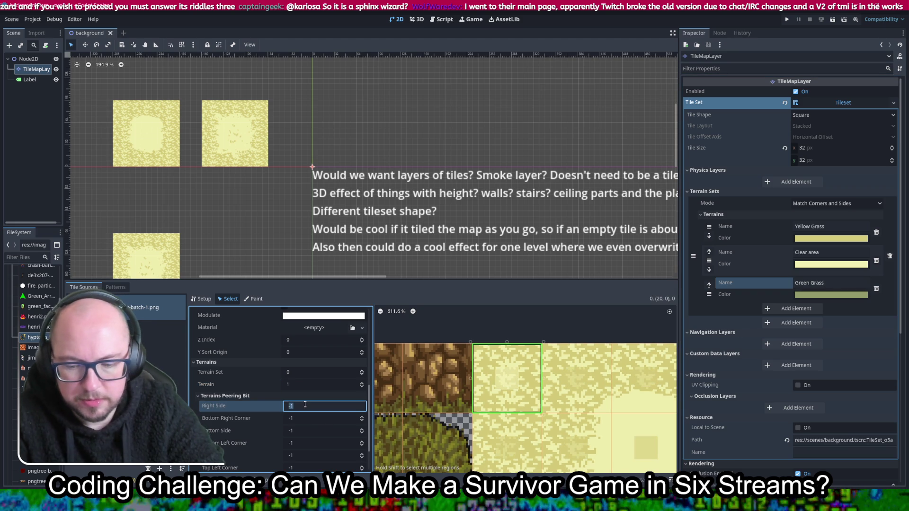
text(0)
key(Tab)
text(0)
key(Tab)
text(0)
key(Tab)
text(0)
key(Tab)
text(0)
scroll(313, 411, down, 2)
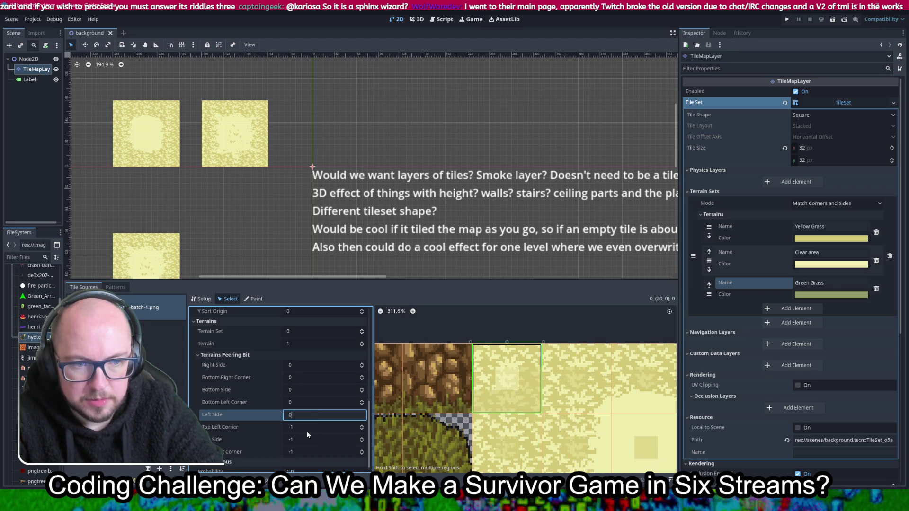
key(Tab)
text(0)
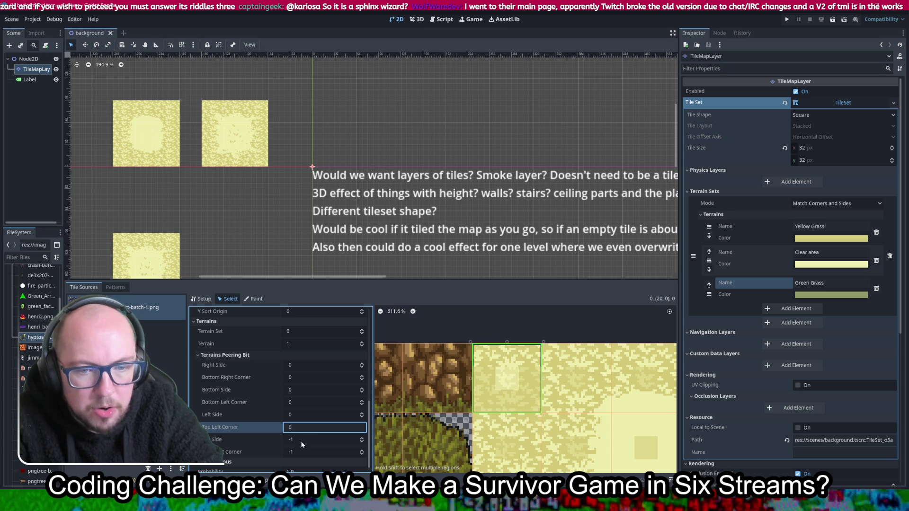
key(Tab)
text(0)
key(Tab)
text(0)
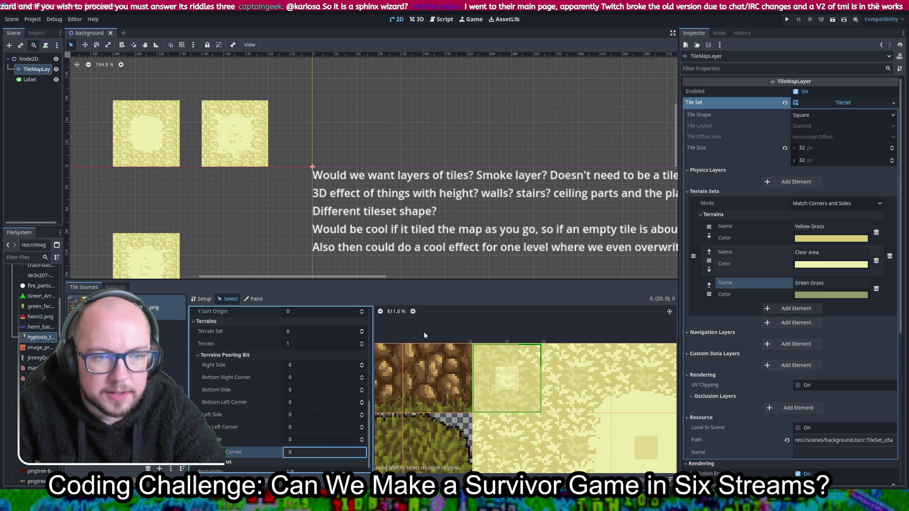
Step: Set the Top Right Corner peering bit to 0 and save the scene
key(BackSpace)
text(1)
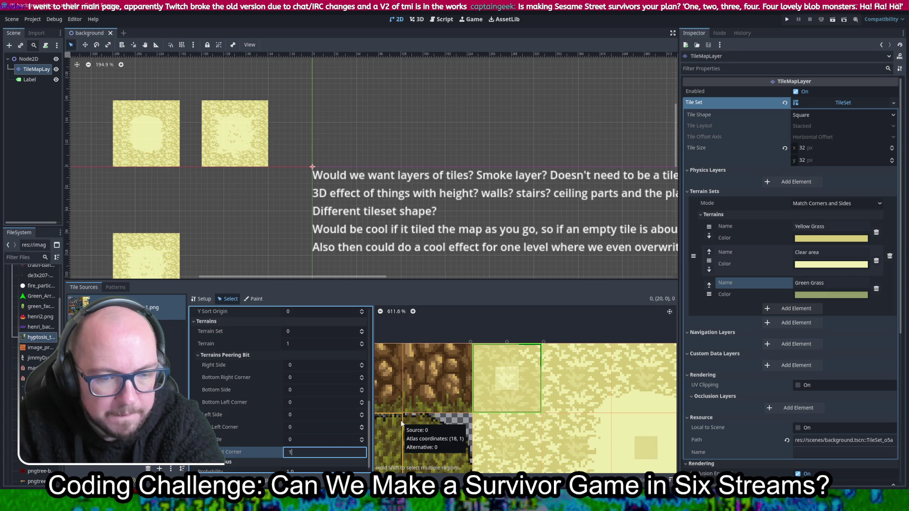
key(Tab)
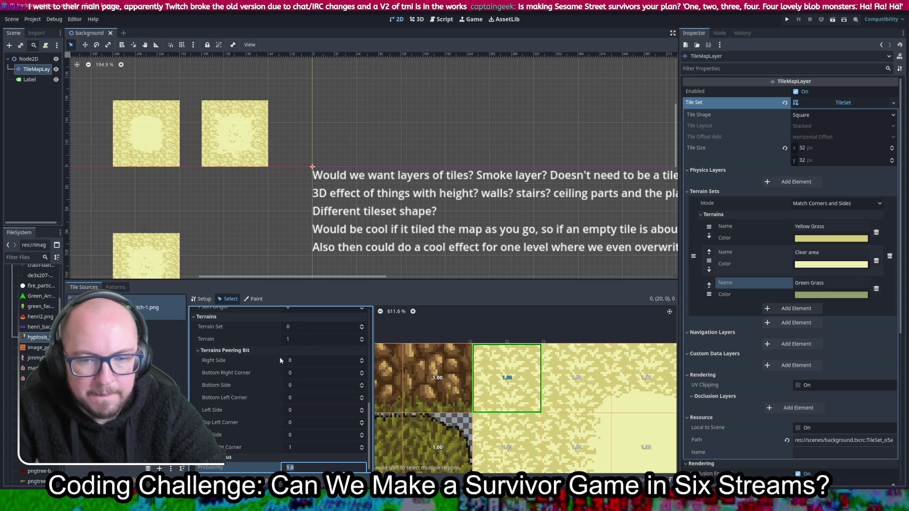
click(309, 451)
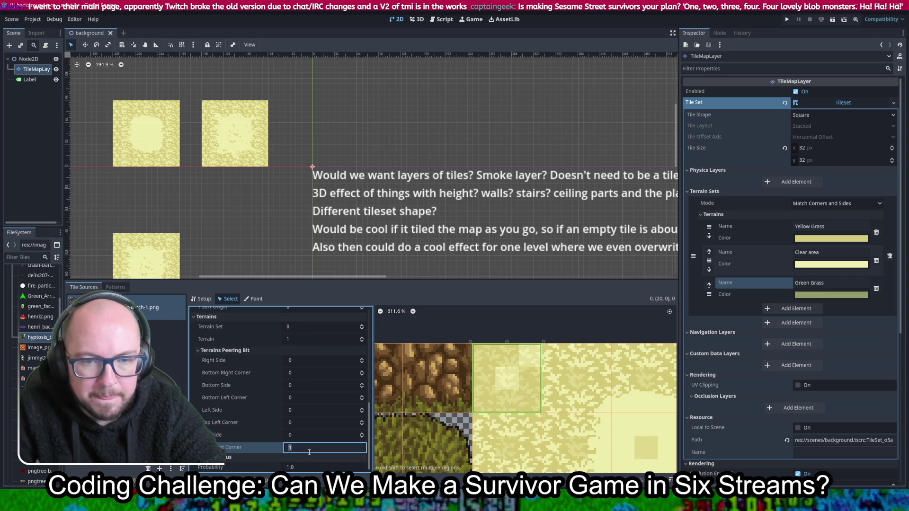
click(315, 423)
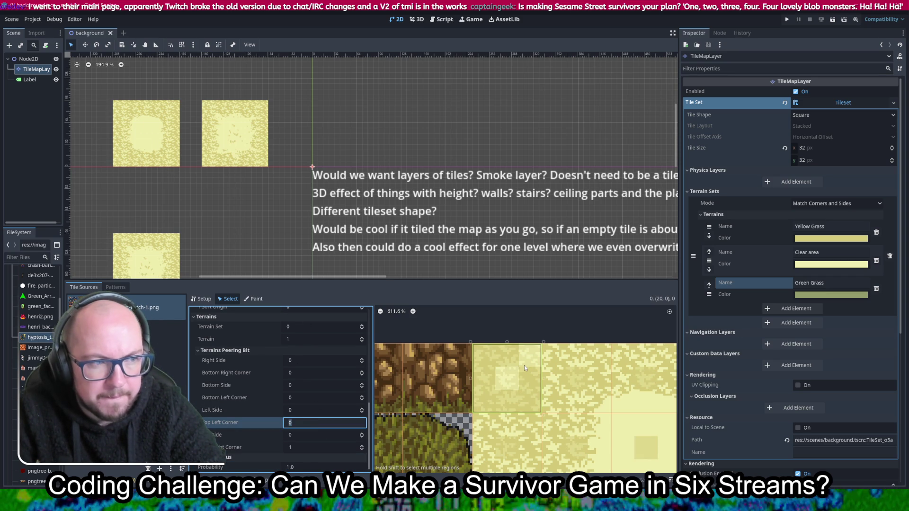
click(306, 446)
text(0)
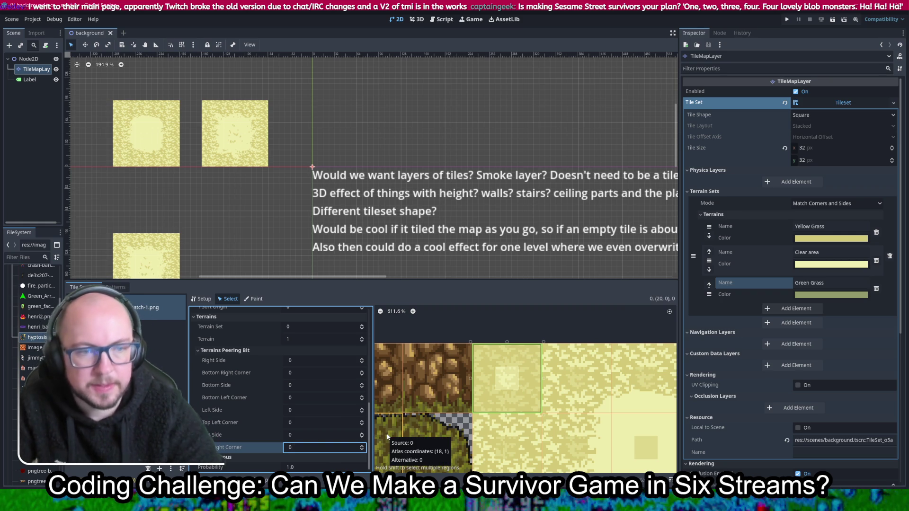
key(ctrl+s)
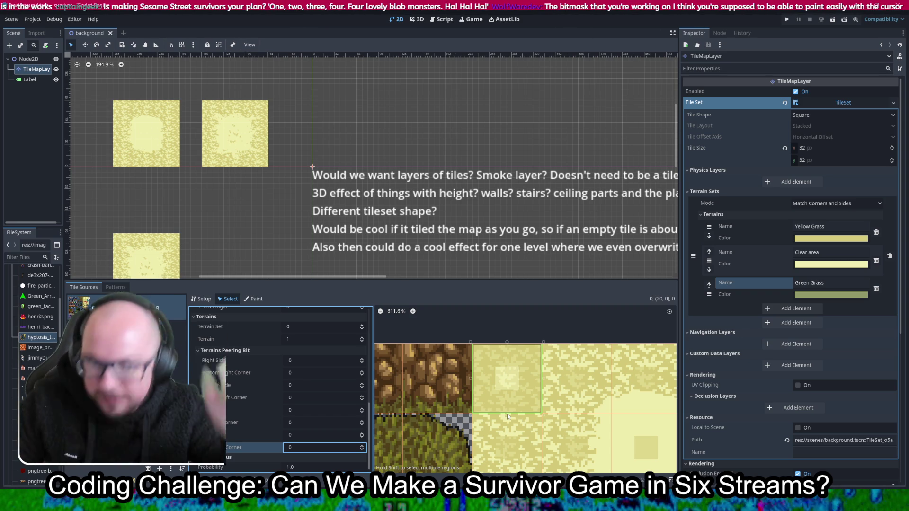
scroll(406, 123, down, 3)
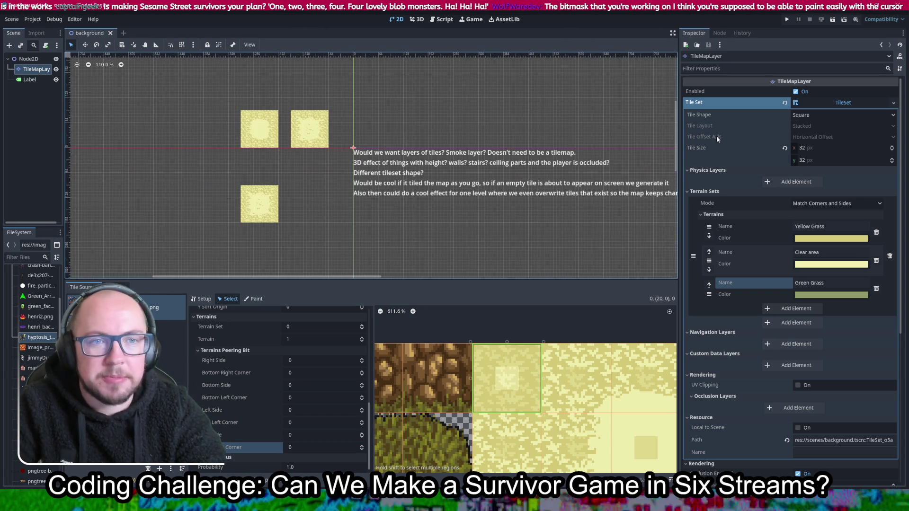
Step: Run the game as Henri and walk him through skeletons until a level-up appears
click(786, 20)
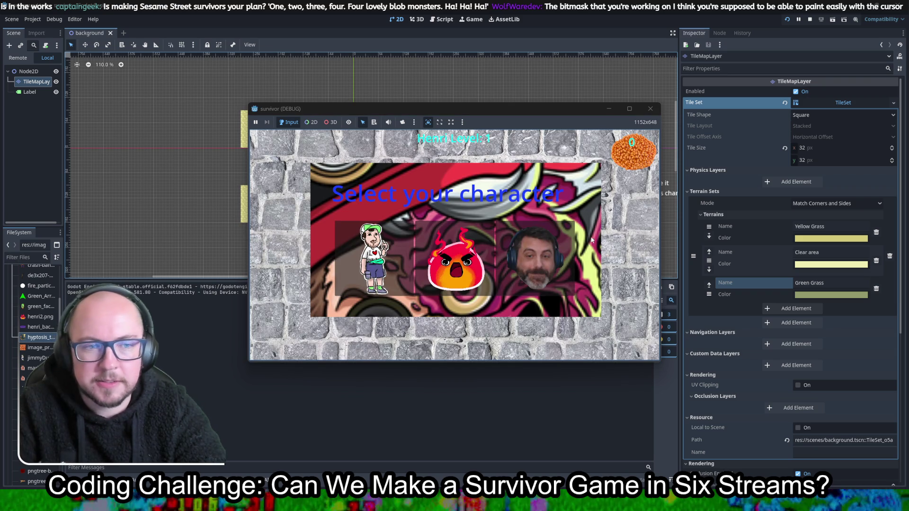
click(388, 257)
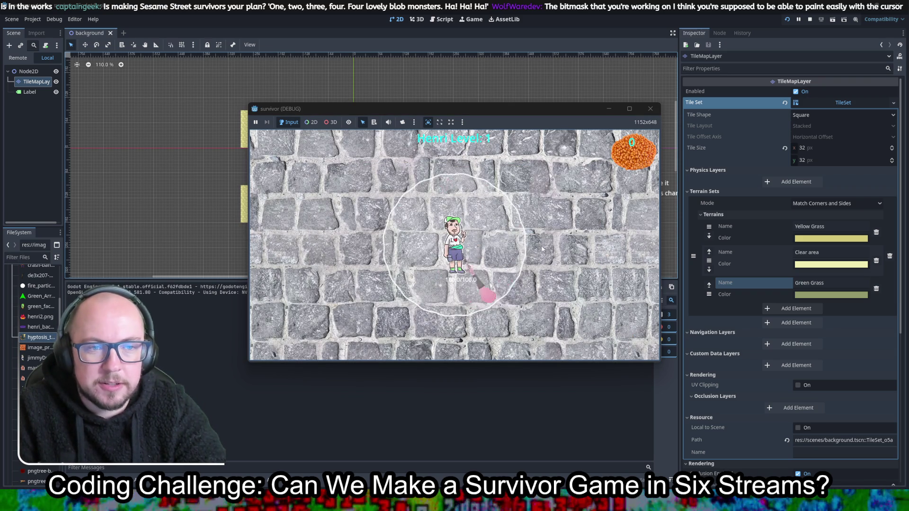
key(a)
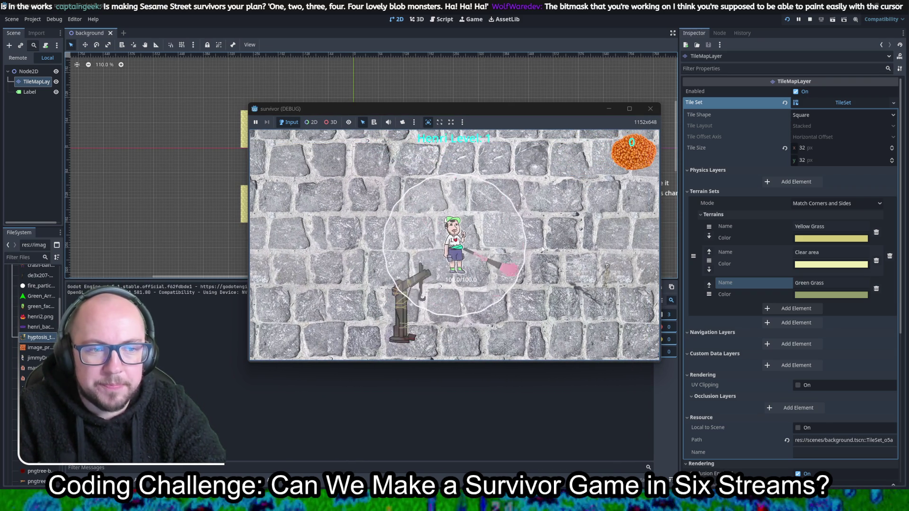
key(s)
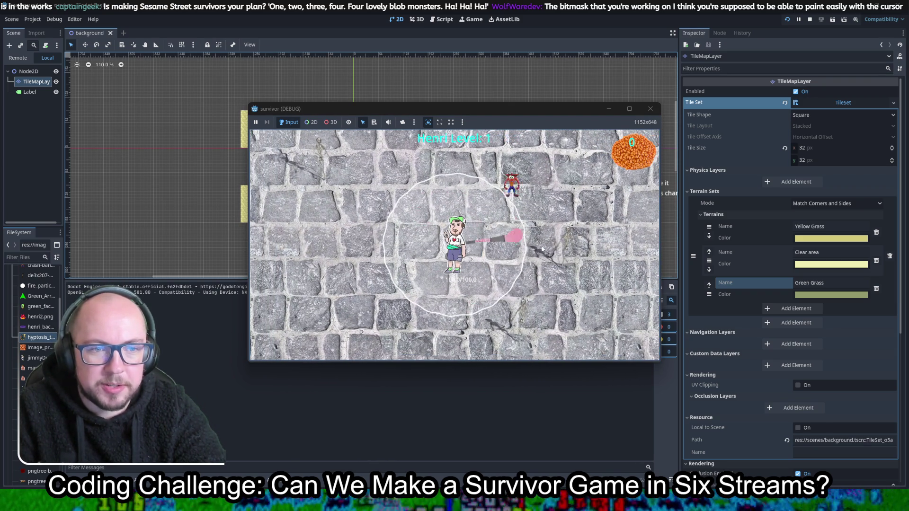
key(a)
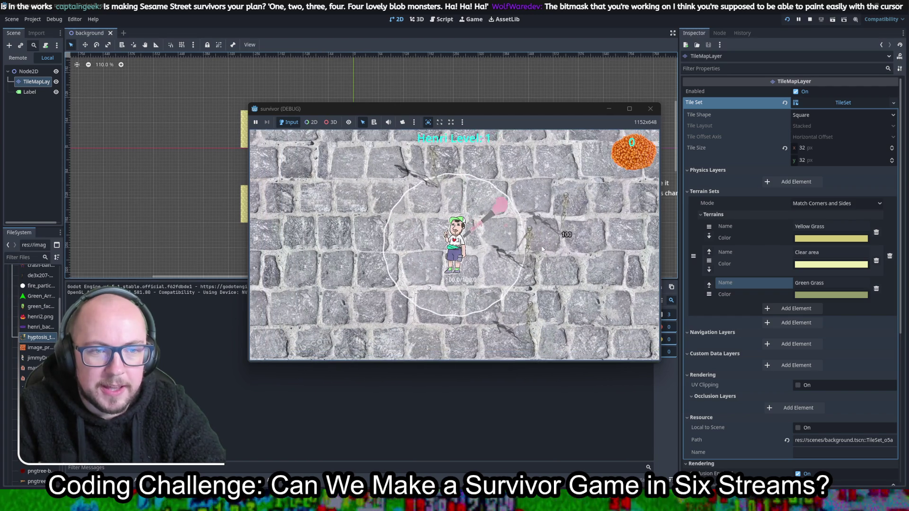
key(s)
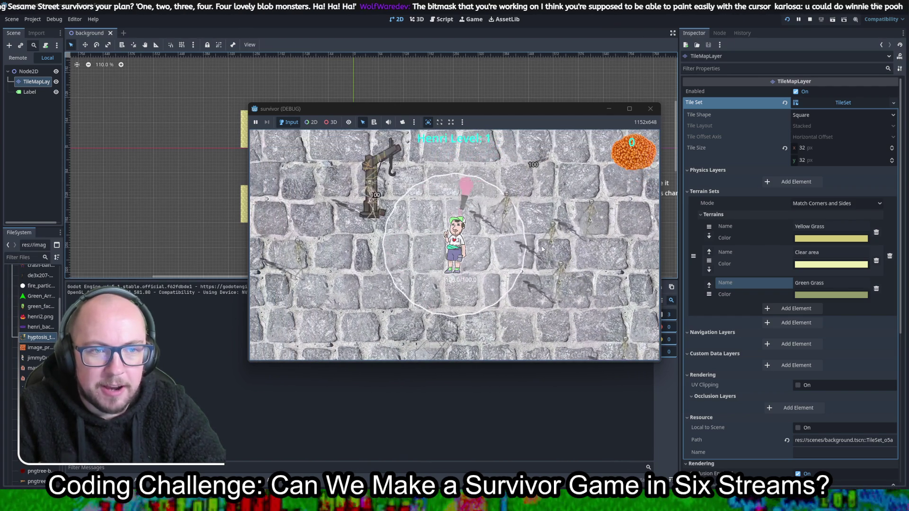
key(s)
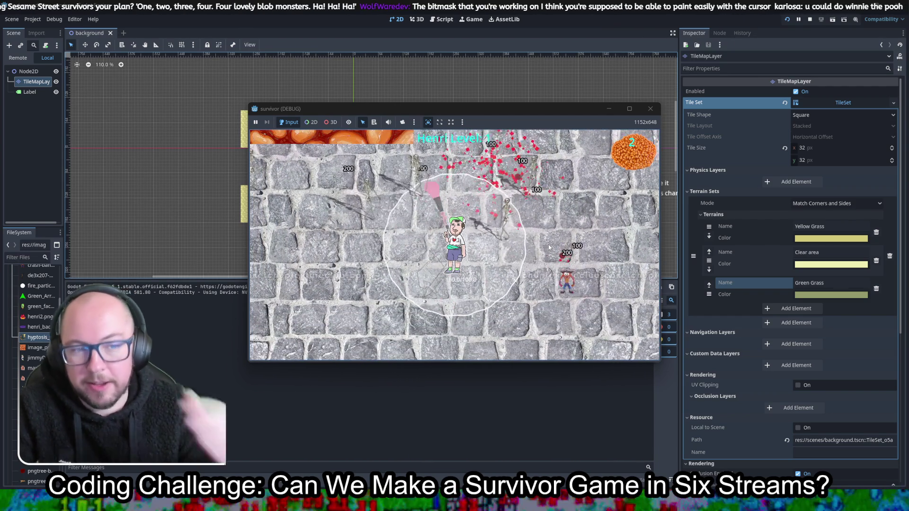
key(a)
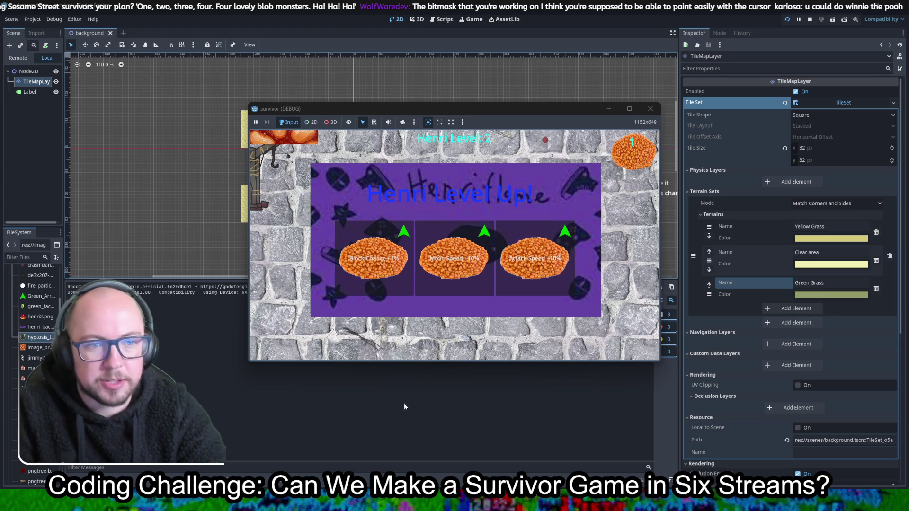
Step: Choose Attack Speed twice, then Multishot +10% and XP Gain at successive level-ups
click(551, 265)
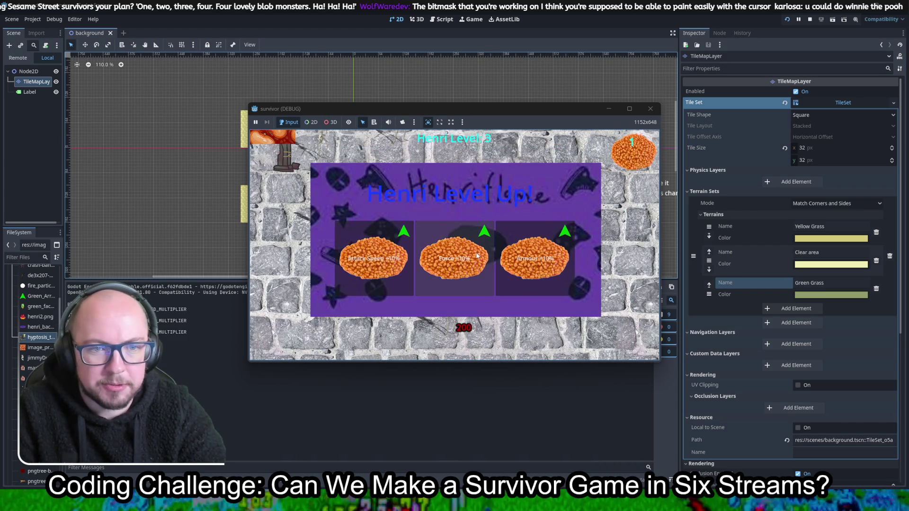
click(402, 265)
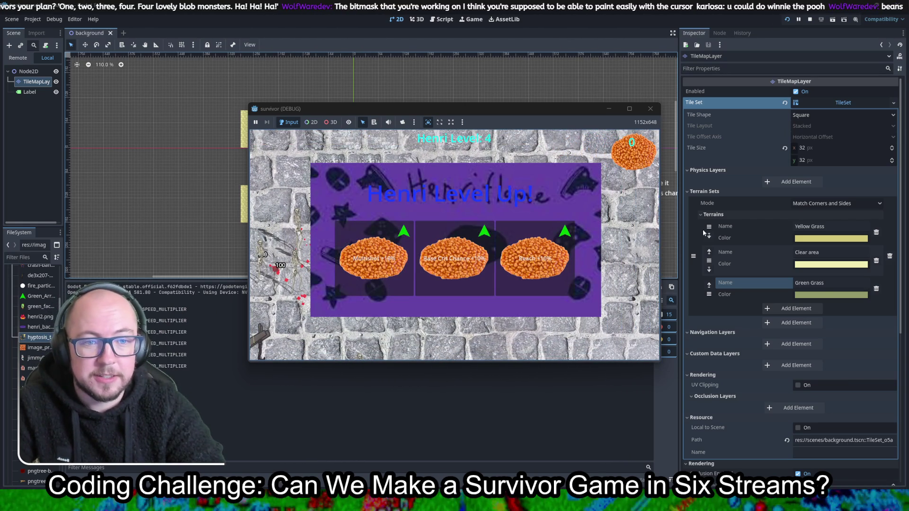
click(382, 268)
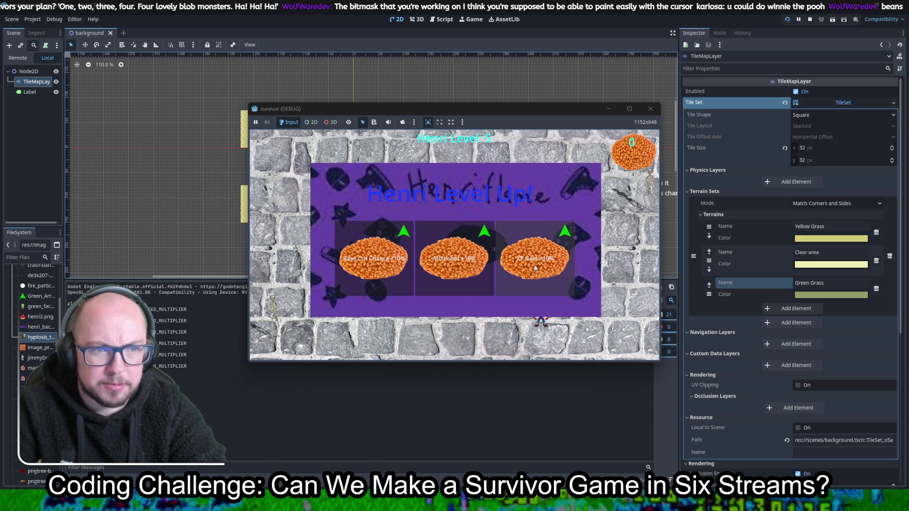
click(535, 267)
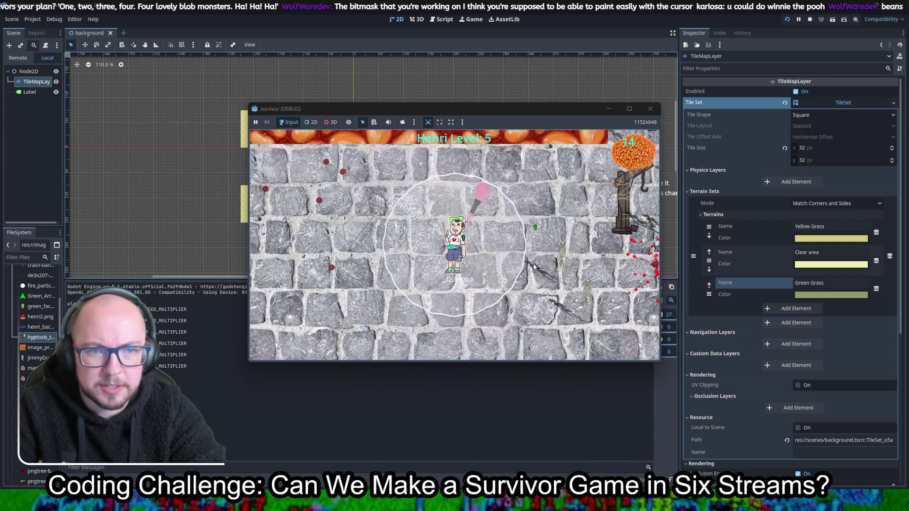
Step: Take one more upgrade, then close the debug window to stop the playtest
click(410, 276)
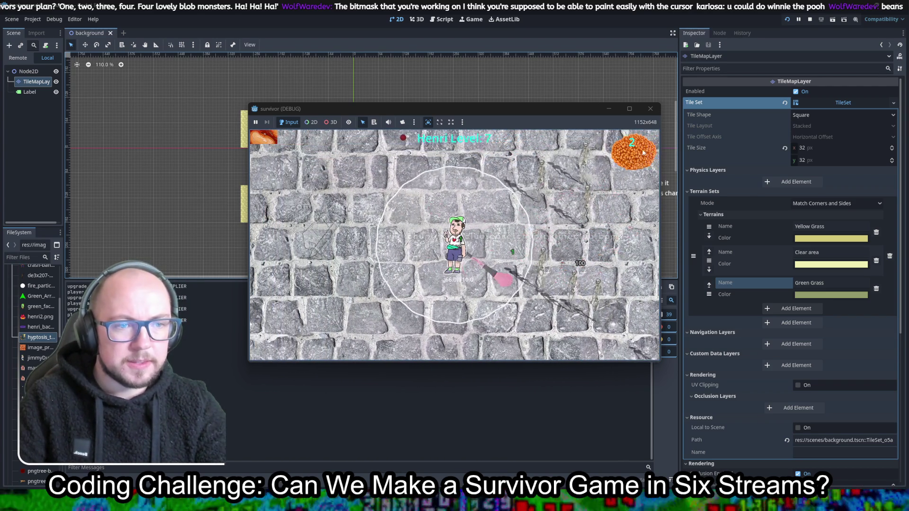
click(650, 108)
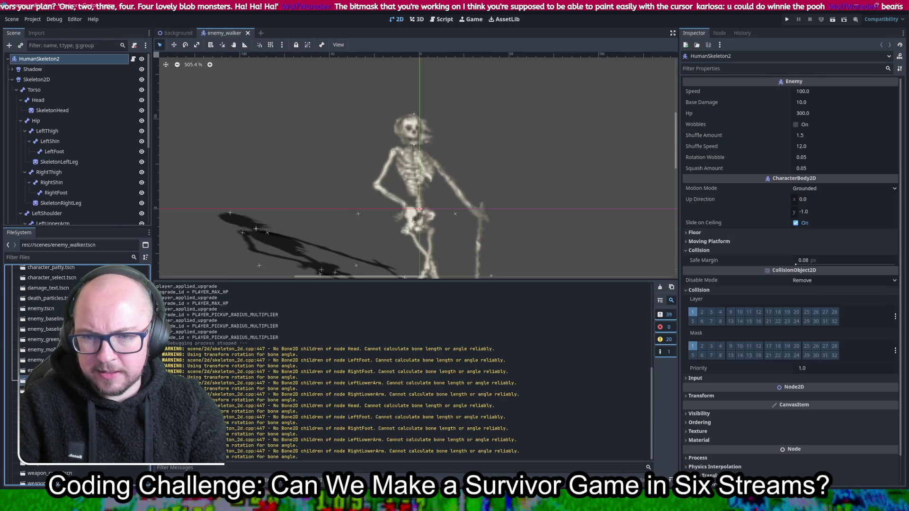
Step: Enlarge the scene view above the output panel and select the Skeleton2D node
drag(478, 280, 494, 425)
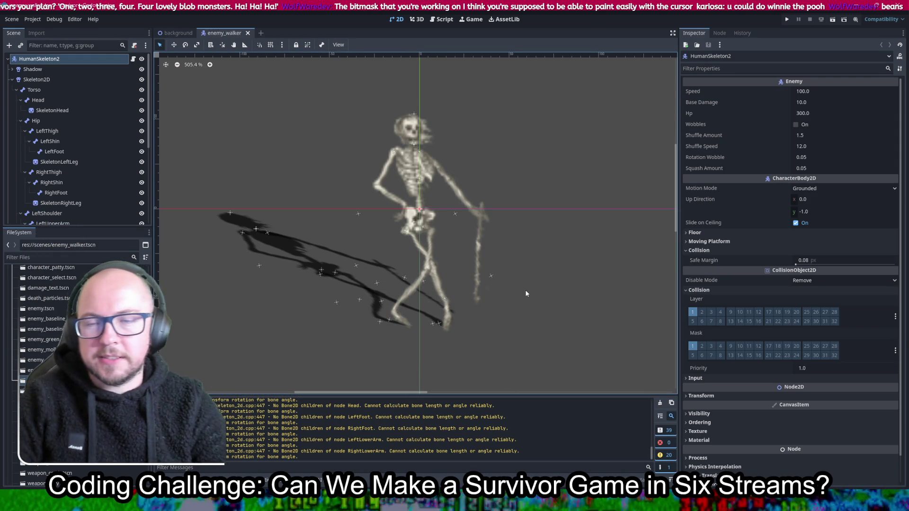
click(66, 78)
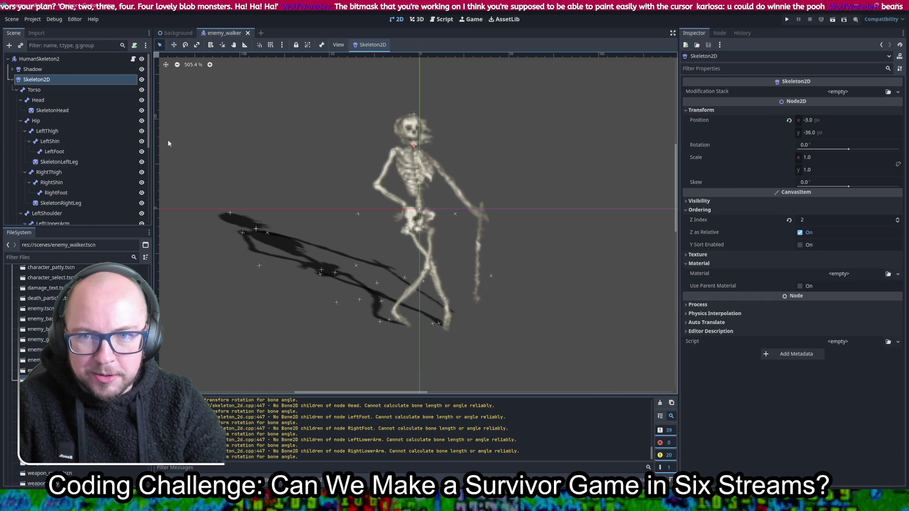
scroll(75, 142, down, 5)
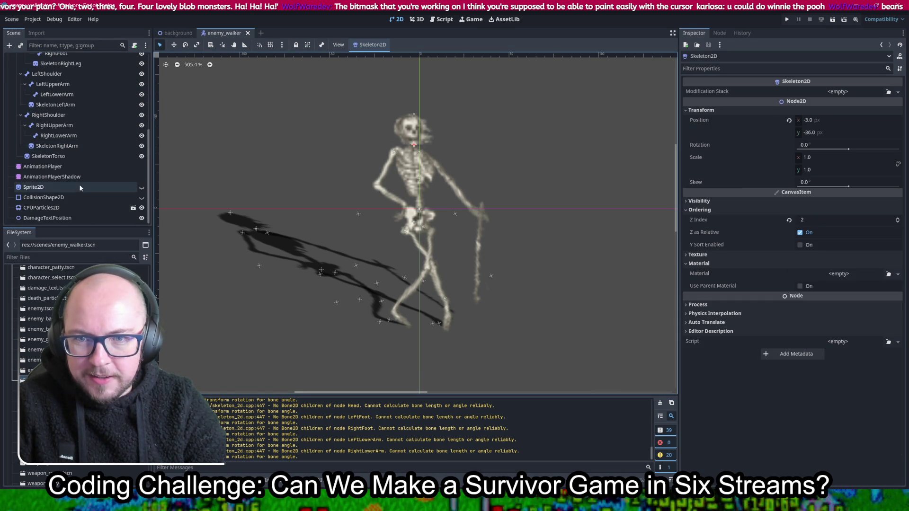
Step: Play and scrub the AnimationPlayer's walk animation, then select AnimationPlayerShadow
click(43, 166)
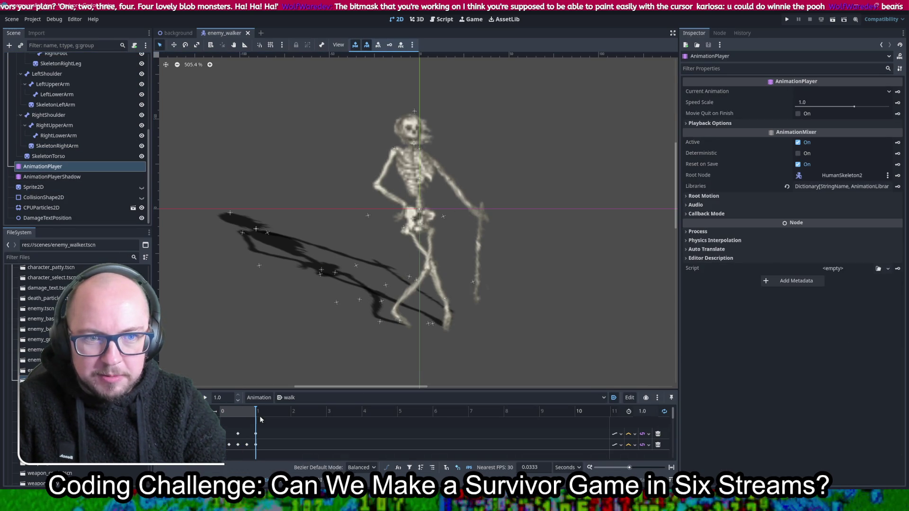
key(shift+d)
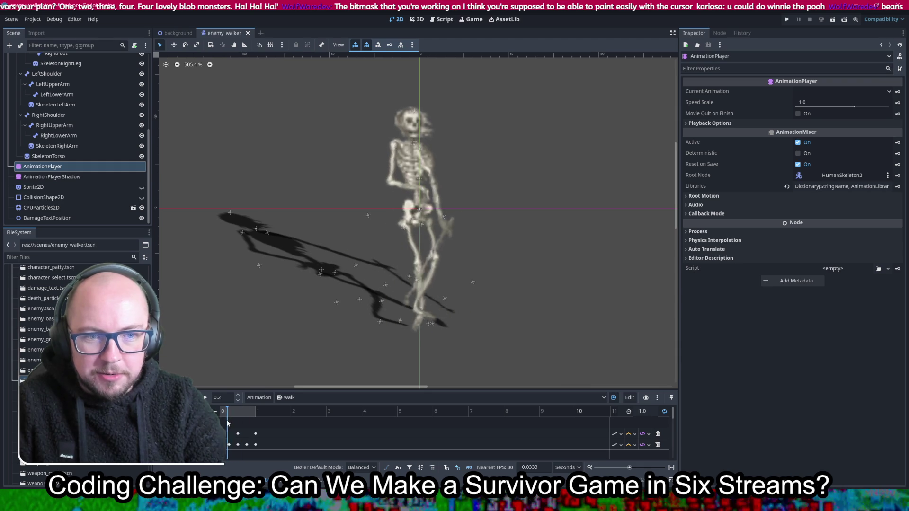
mouse_move(223, 412)
mouse_down()
mouse_move(257, 423)
mouse_move(232, 429)
mouse_up()
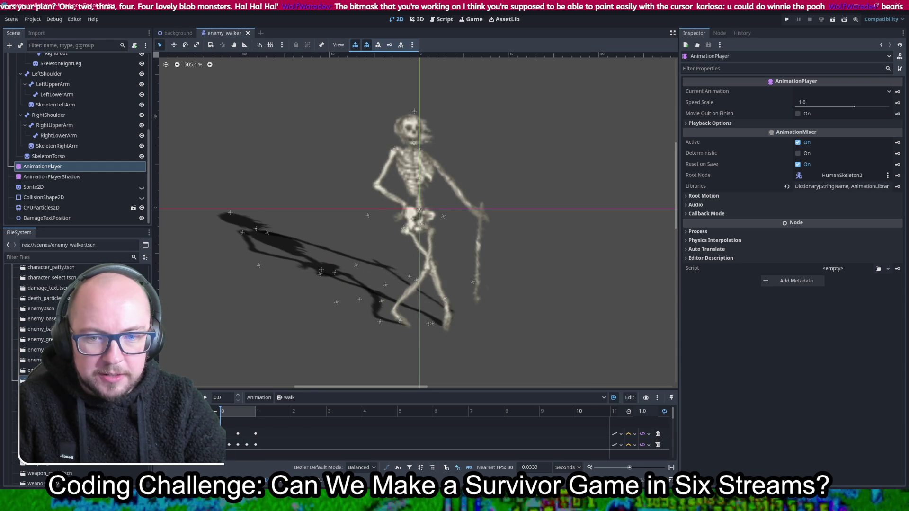
click(205, 398)
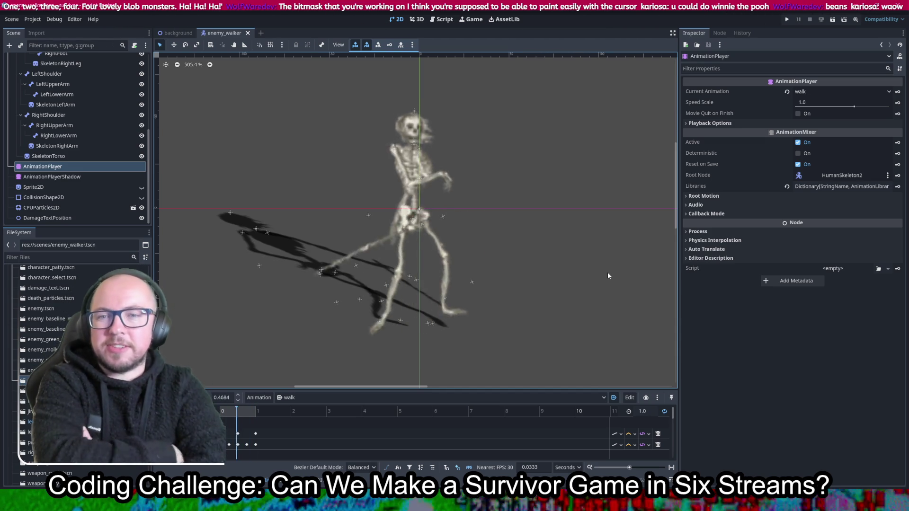
click(70, 178)
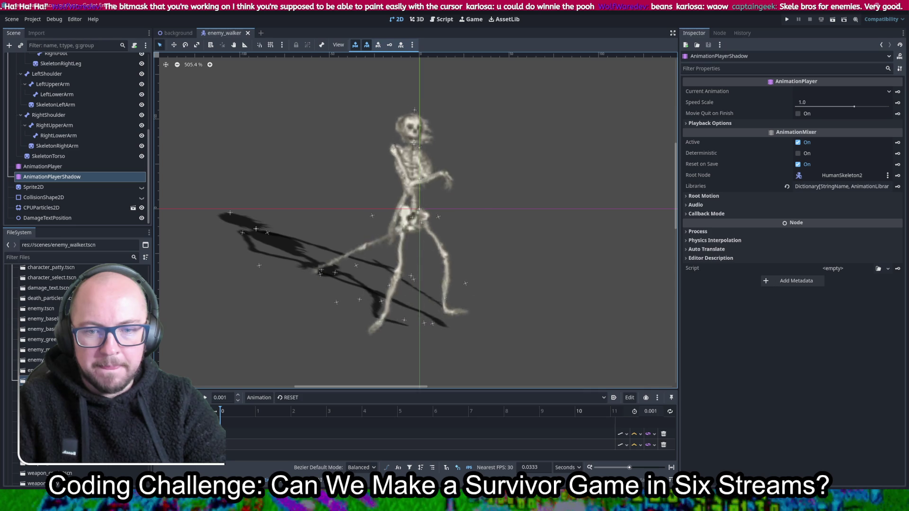
Step: In the Animation panel, change the shadow player's animation from RESET to the 1.0-second walk clip
click(671, 413)
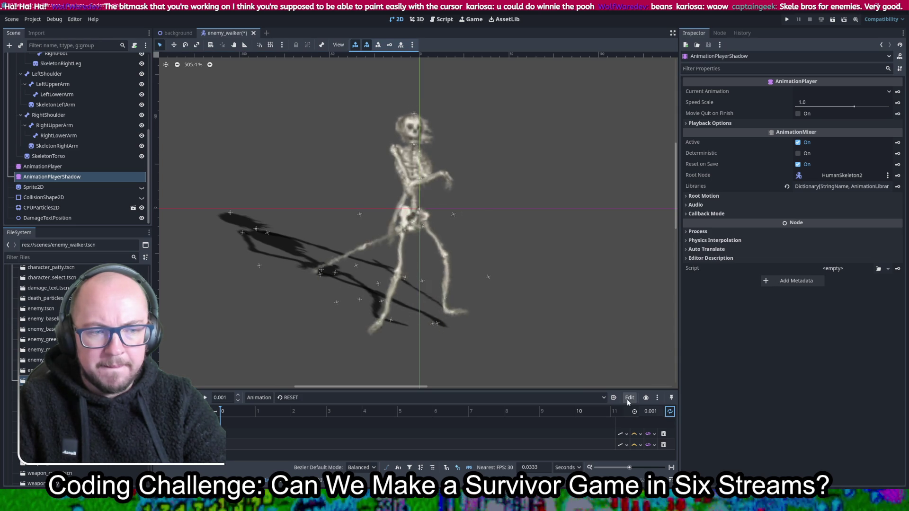
click(614, 398)
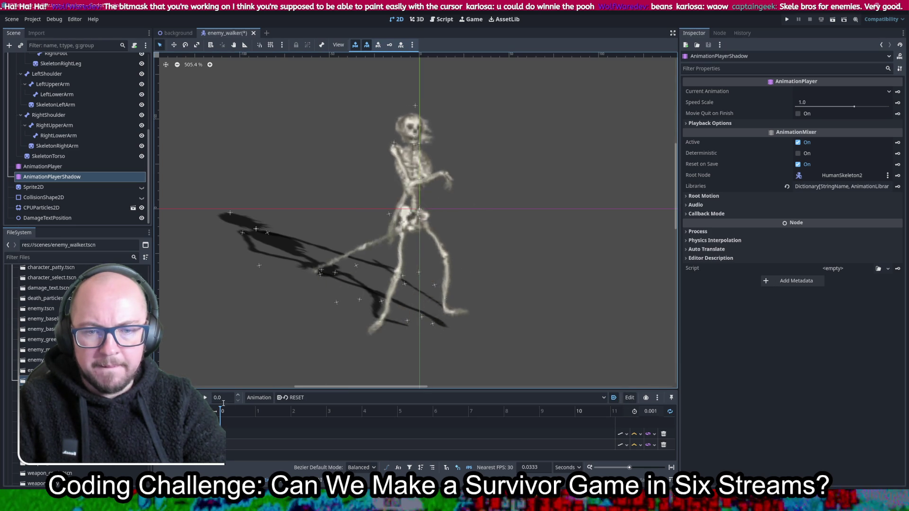
click(300, 398)
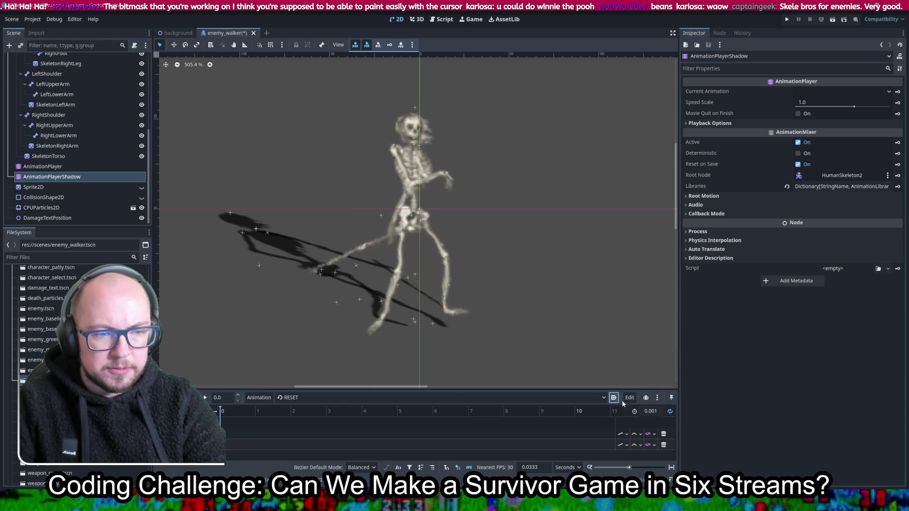
click(669, 411)
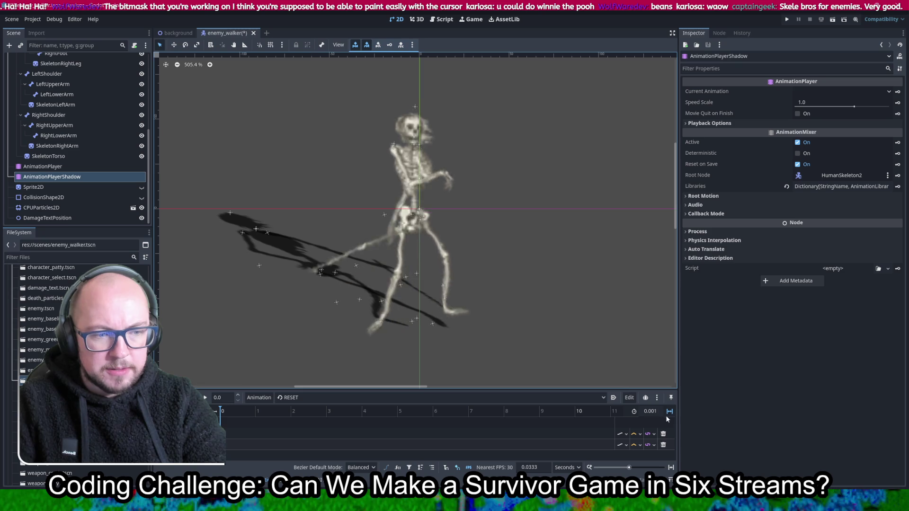
click(259, 397)
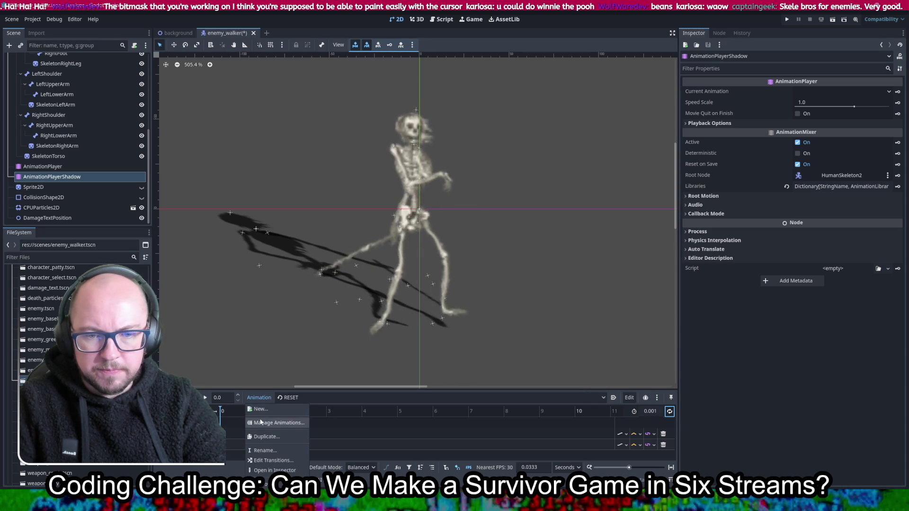
click(326, 399)
click(327, 399)
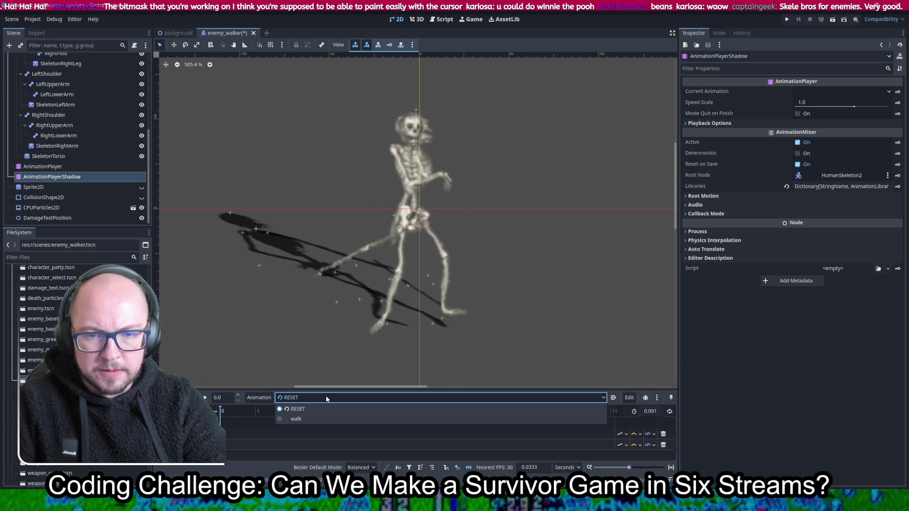
click(297, 418)
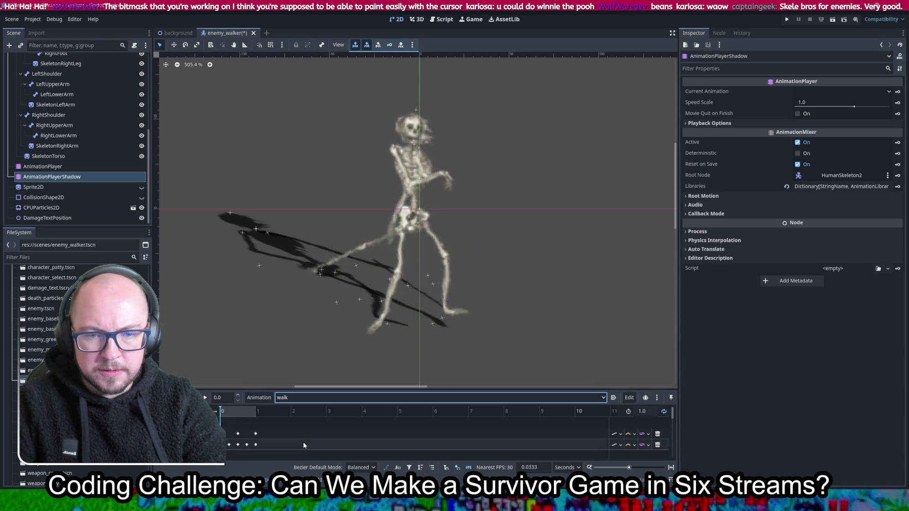
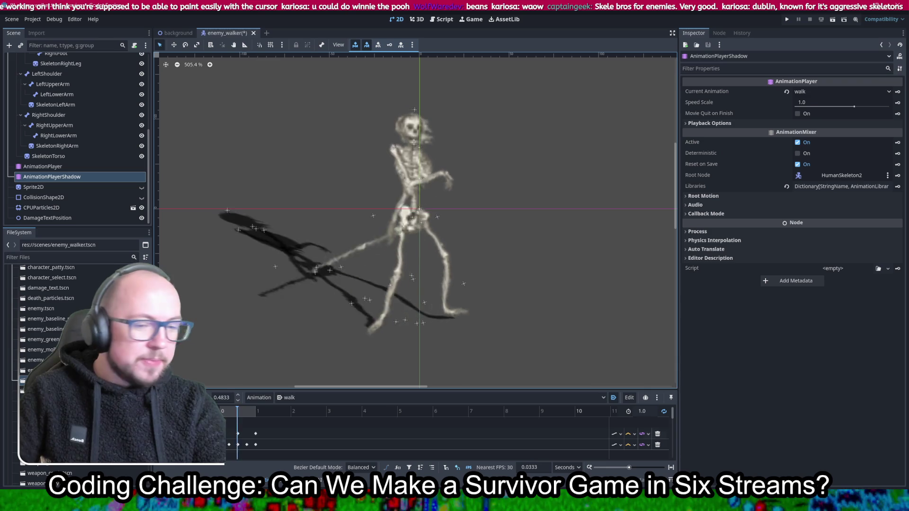
Step: In a new browser tab, open store.steampowered.com and search for the Winnie's Hole store page
key(alt+Tab)
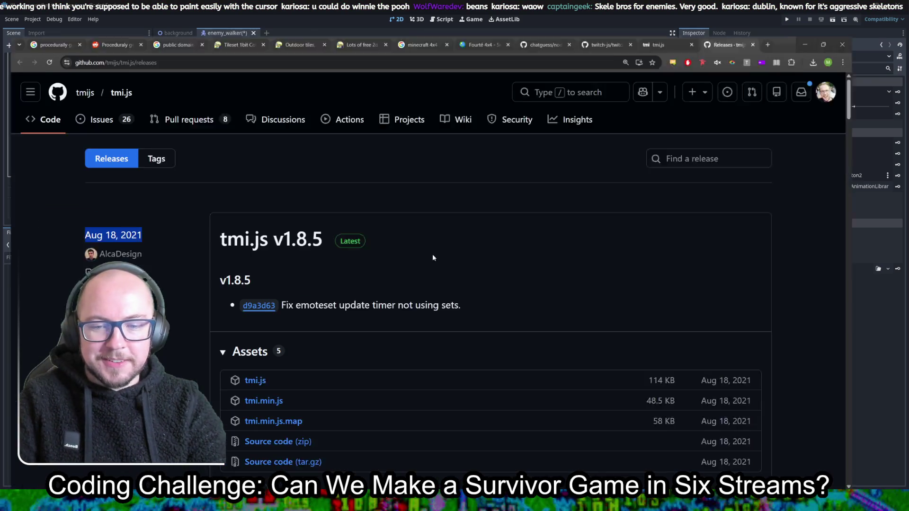
click(820, 9)
text(store.steampowered.com)
key(Return)
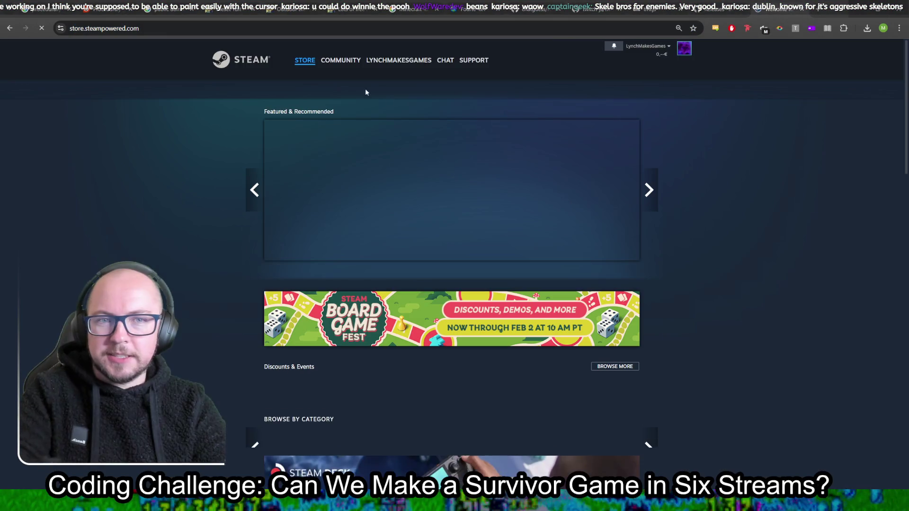
click(564, 91)
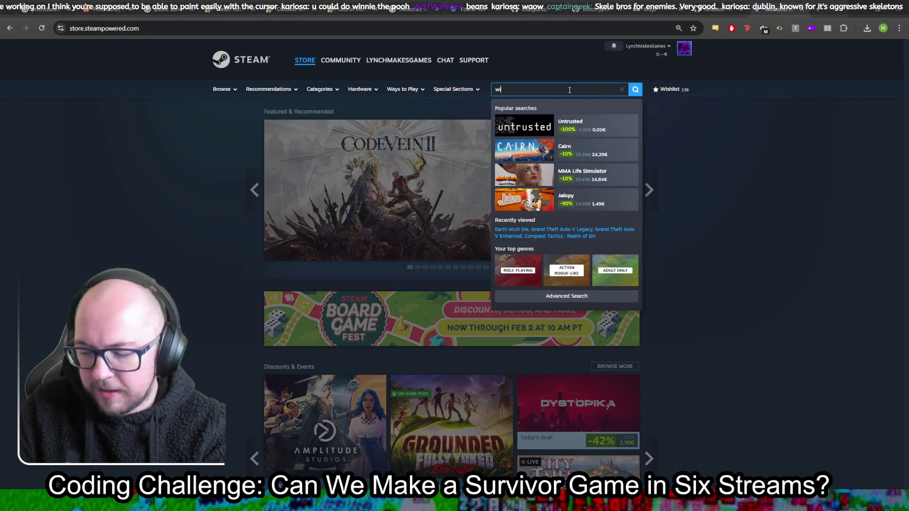
text(nnies hole)
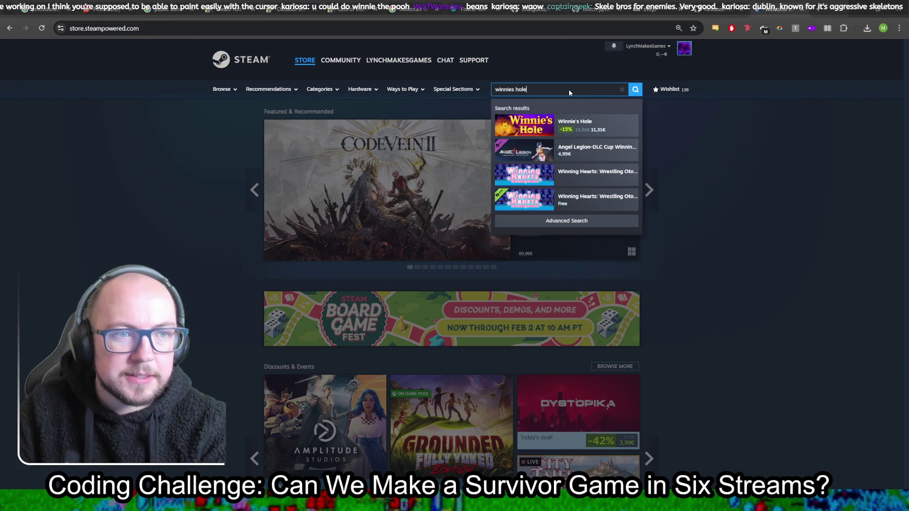
key(Return)
Step: Watch the Winnie's Hole gameplay trailer full screen, then exit full screen
mouse_move(261, 188)
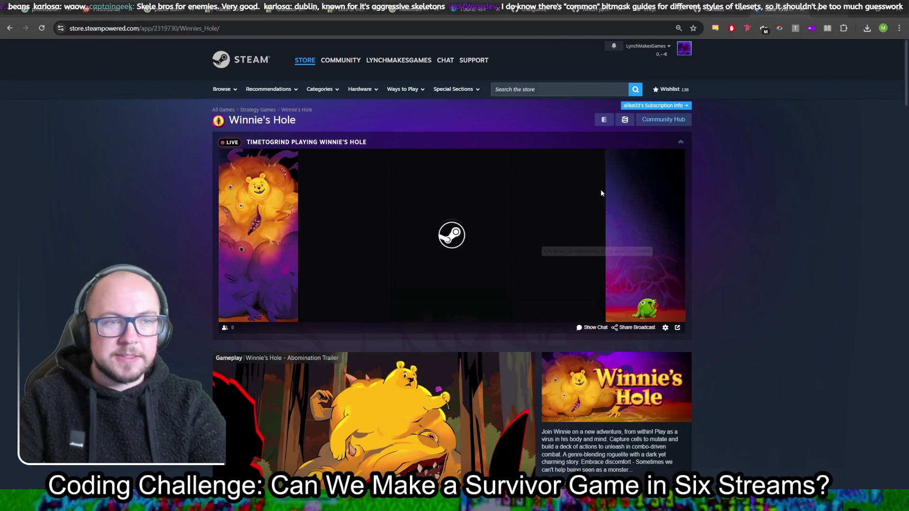
scroll(494, 365, down, 3)
scroll(390, 372, up, 2)
scroll(391, 370, down, 2)
click(526, 393)
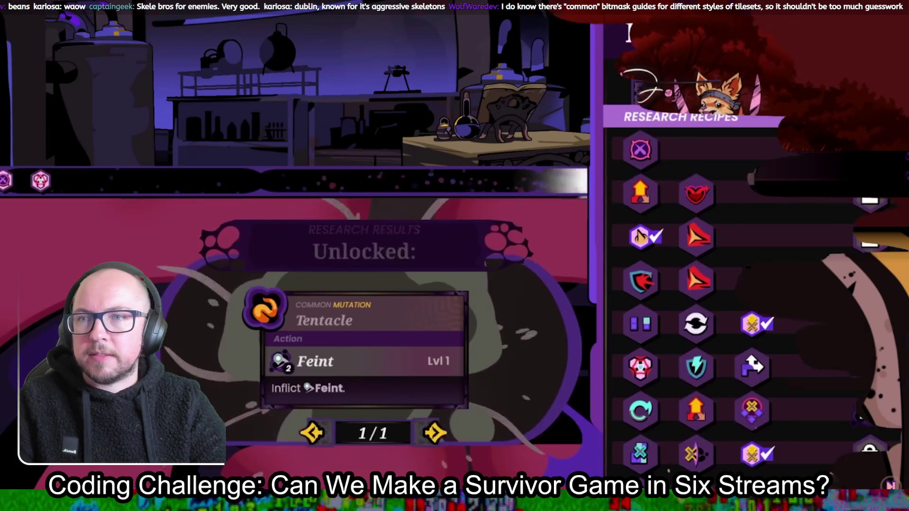
key(Escape)
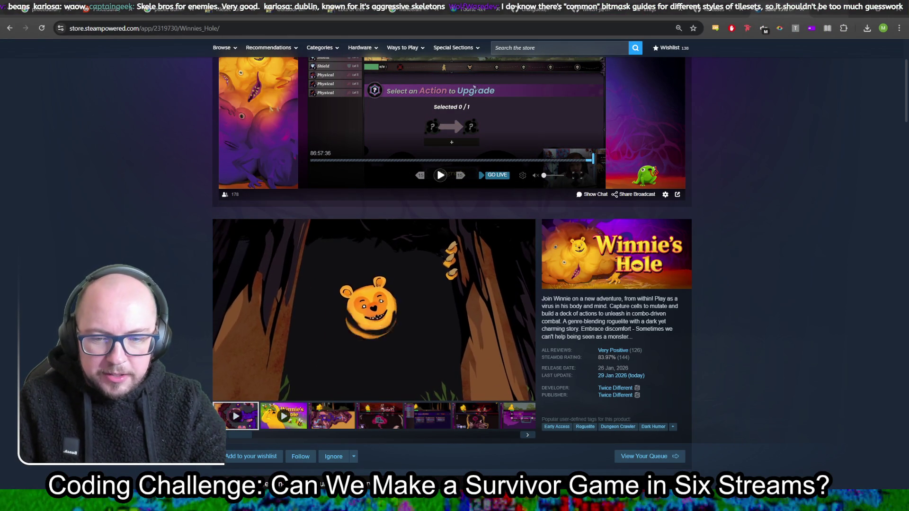
Step: Back in Godot, close the enemy_walker scene and answer the save prompt
key(alt+Tab)
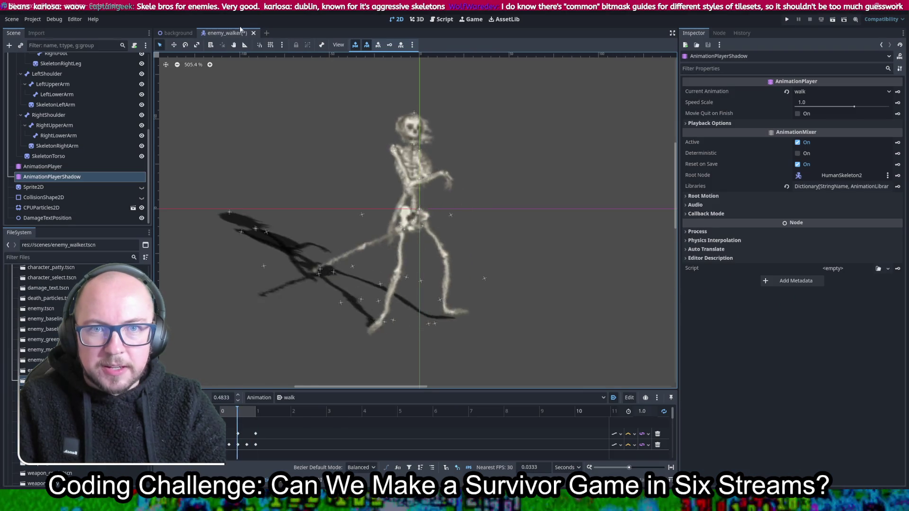
click(253, 32)
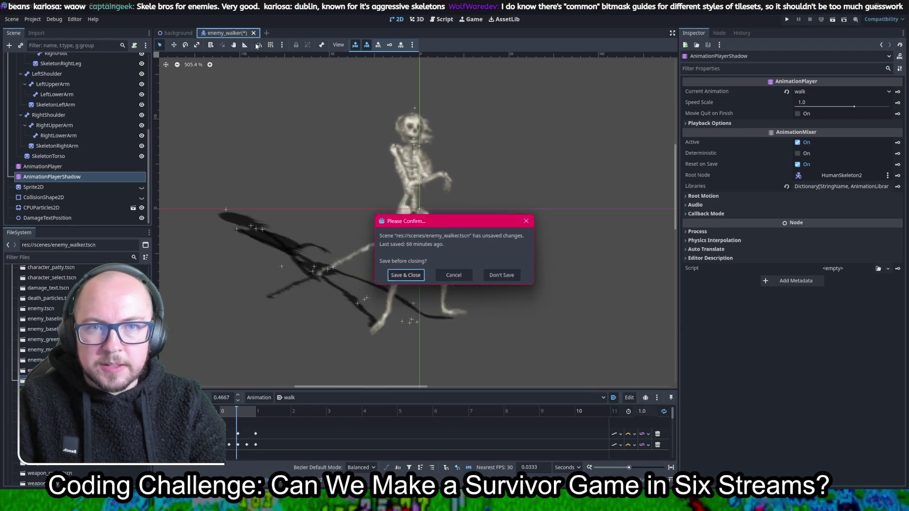
click(497, 274)
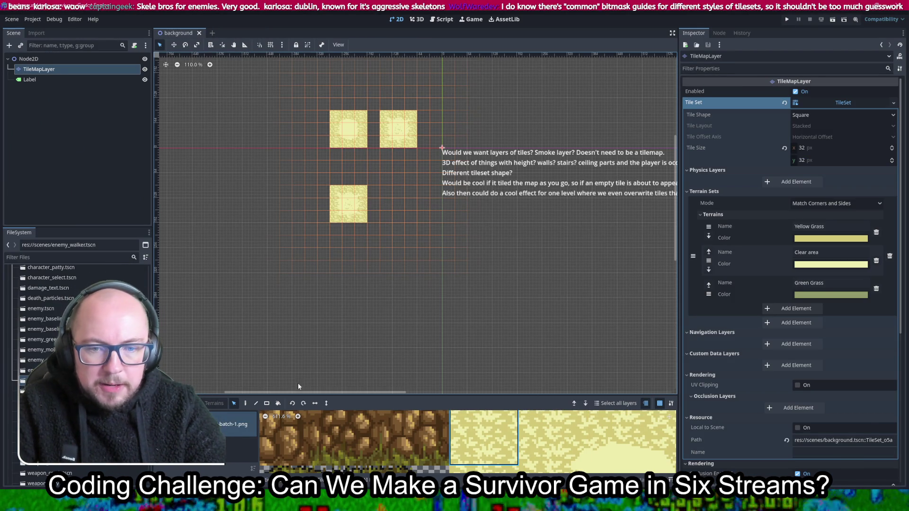
Step: Enlarge the TileMap Terrains panel, then return to the atlas and select a grass tile
click(222, 405)
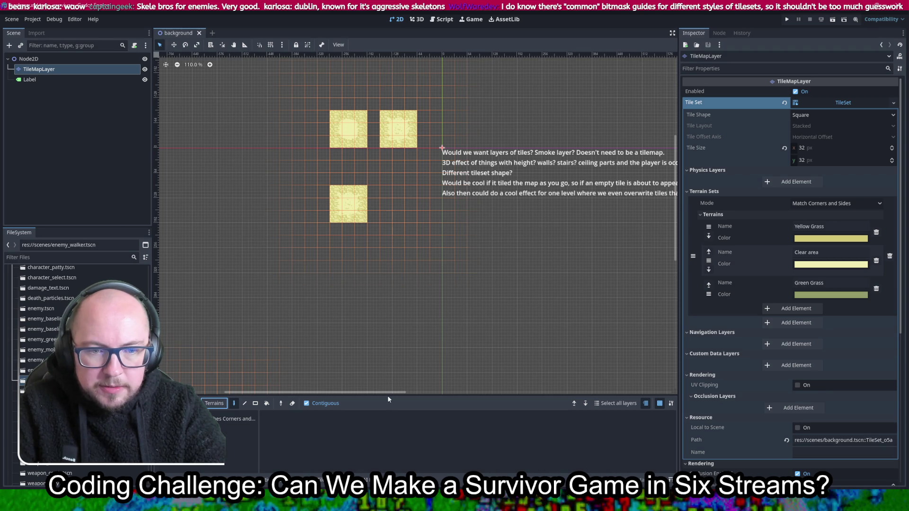
mouse_move(386, 393)
mouse_down()
mouse_move(331, 258)
mouse_move(265, 309)
mouse_up()
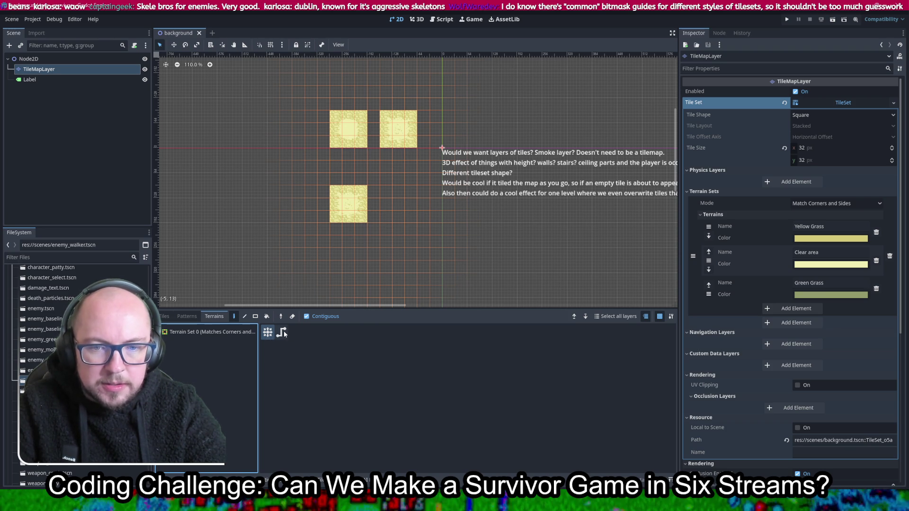
click(165, 316)
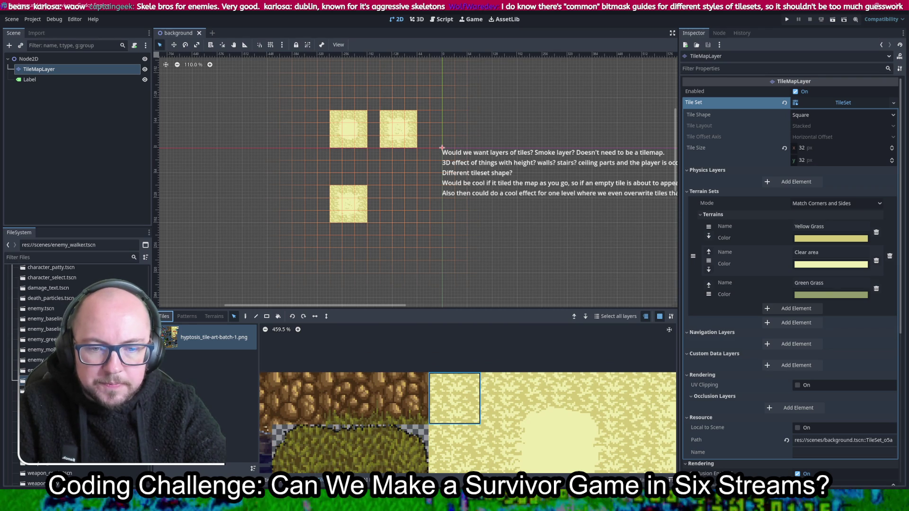
scroll(313, 386, down, 10)
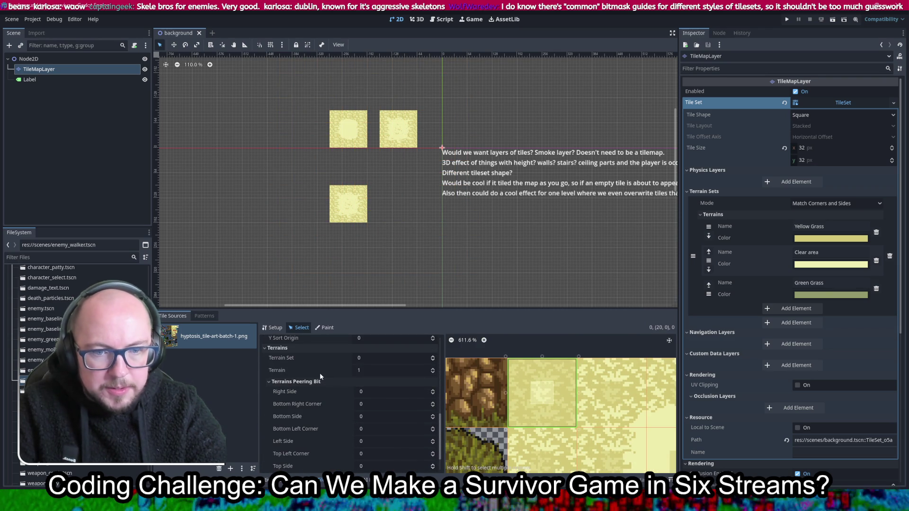
scroll(556, 394, down, 2)
click(545, 388)
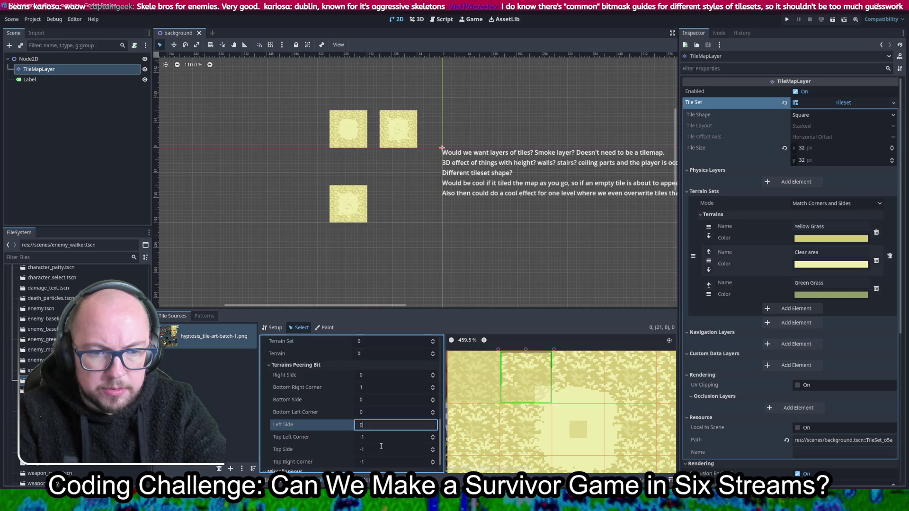
Step: Set the current tile's top side and top-right corner peering bits to 0 (Yellow Grass)
click(383, 433)
click(376, 445)
text(0)
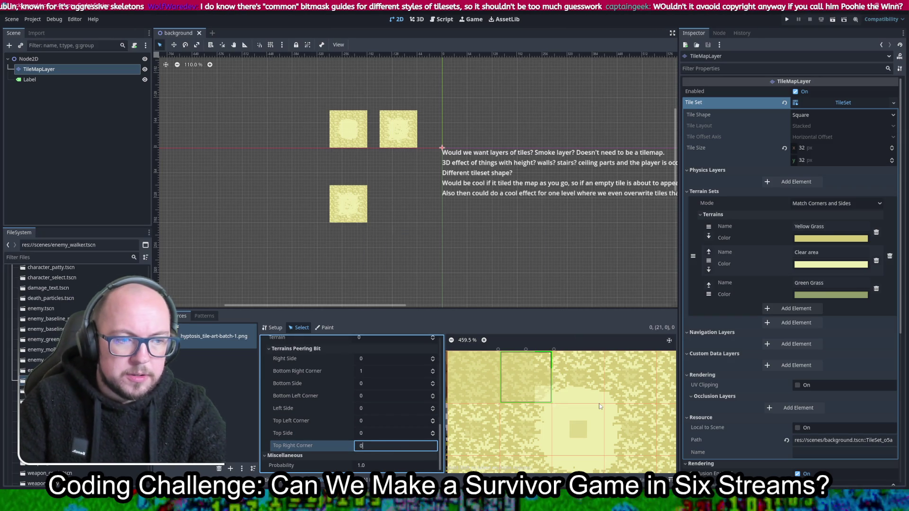
scroll(605, 402, down, 3)
scroll(604, 401, down, 2)
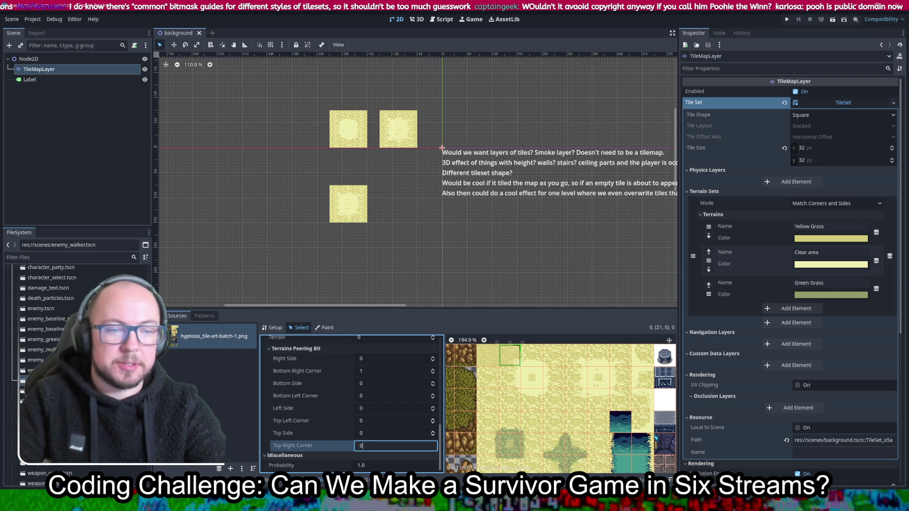
scroll(524, 396, up, 3)
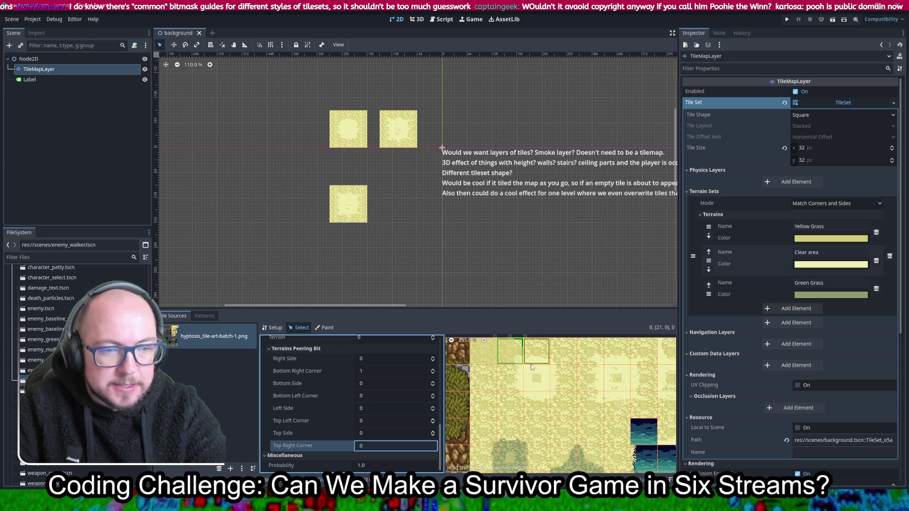
Step: Select the next grass tile and set its right side peering bit to 0 (Yellow Grass)
click(524, 395)
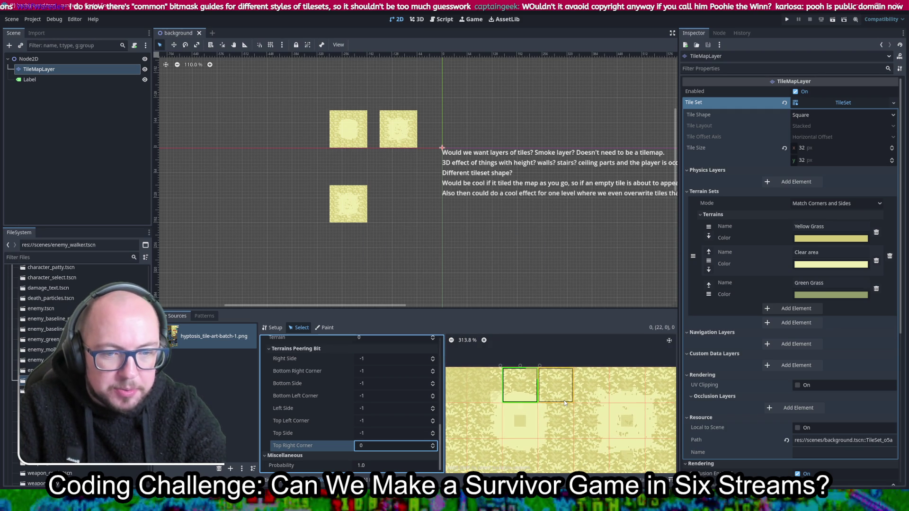
scroll(388, 382, up, 1)
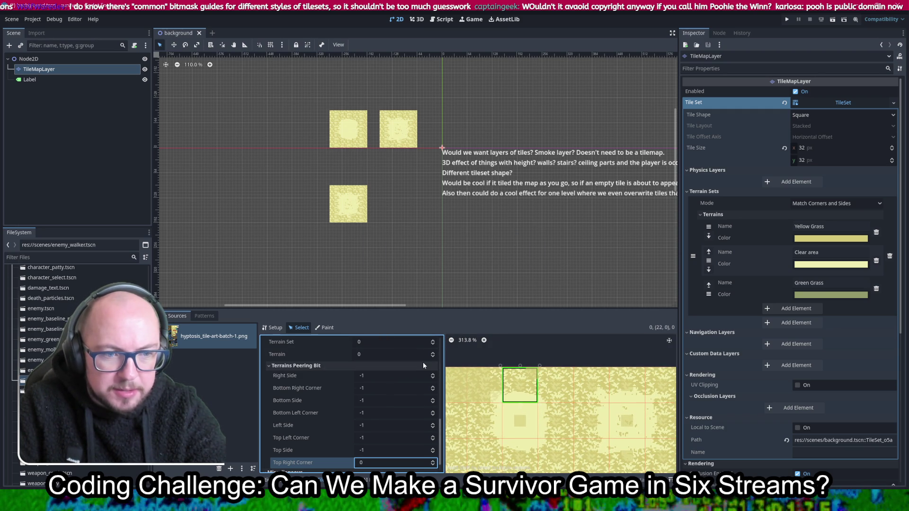
click(409, 376)
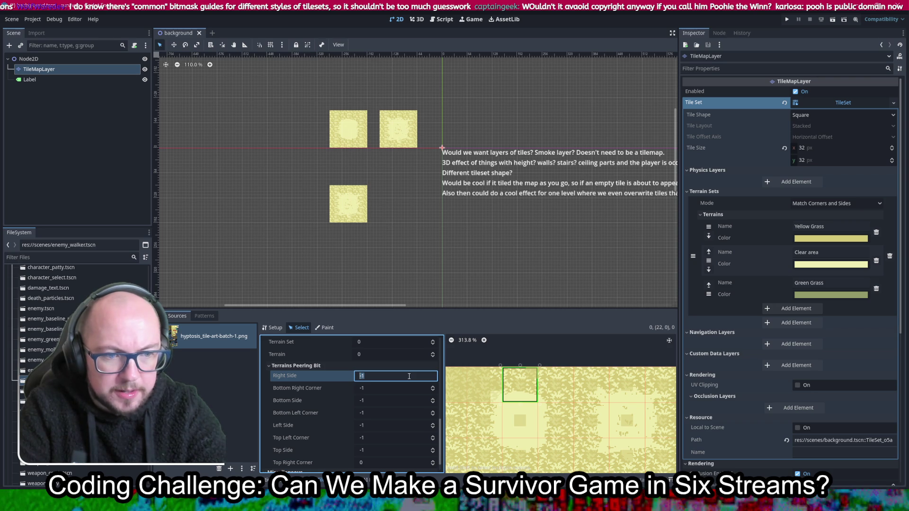
scroll(554, 411, up, 2)
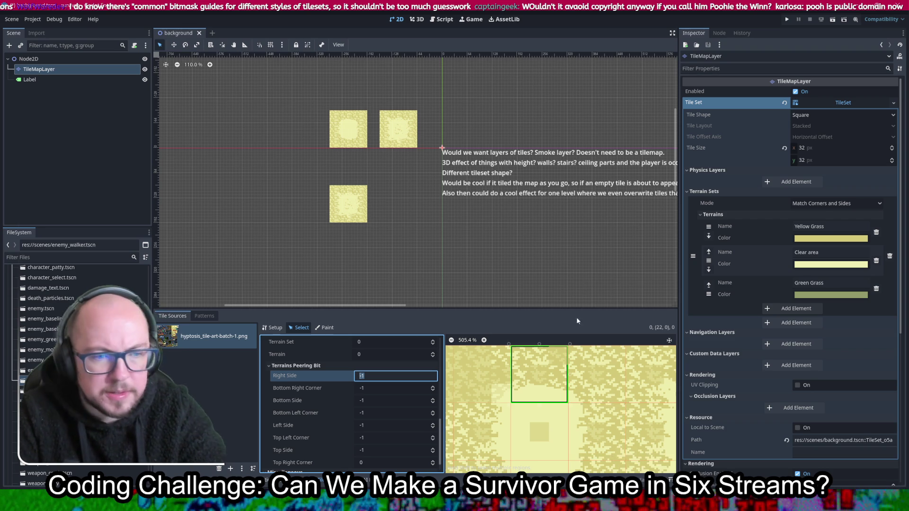
text(0)
click(386, 389)
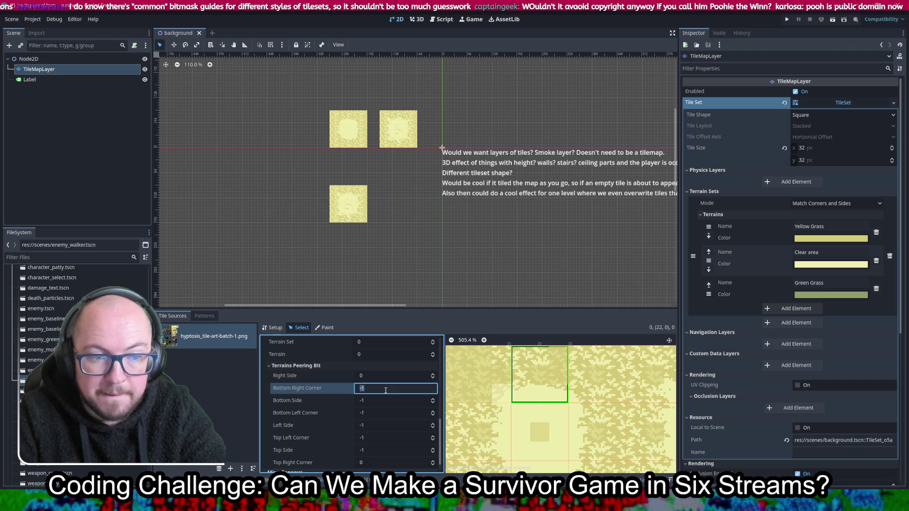
text(1)
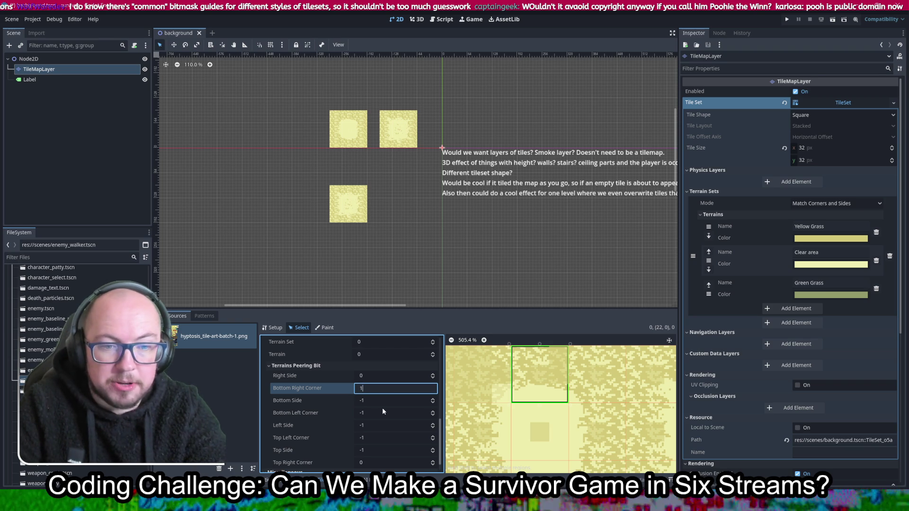
Step: Set its bottom-right, bottom and bottom-left bits to 1 (Clear area), left and top-left to 0
click(385, 403)
text(1)
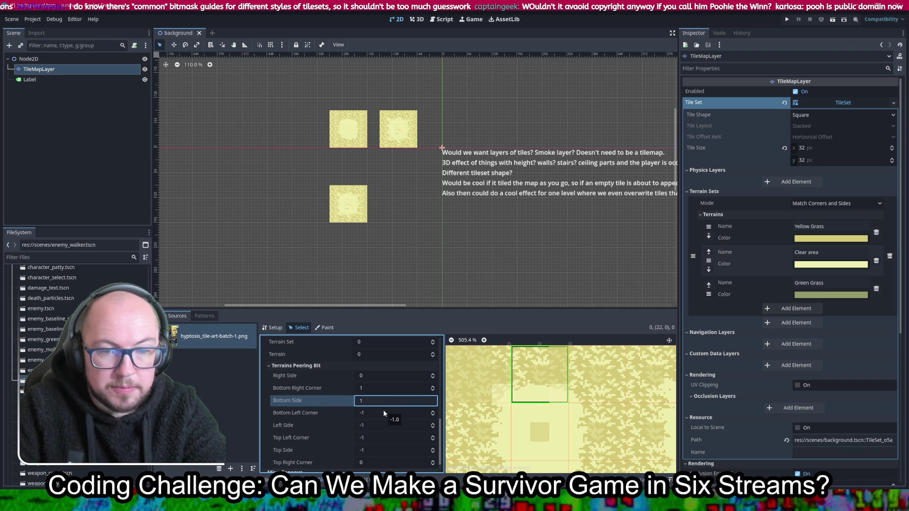
click(383, 412)
text(1)
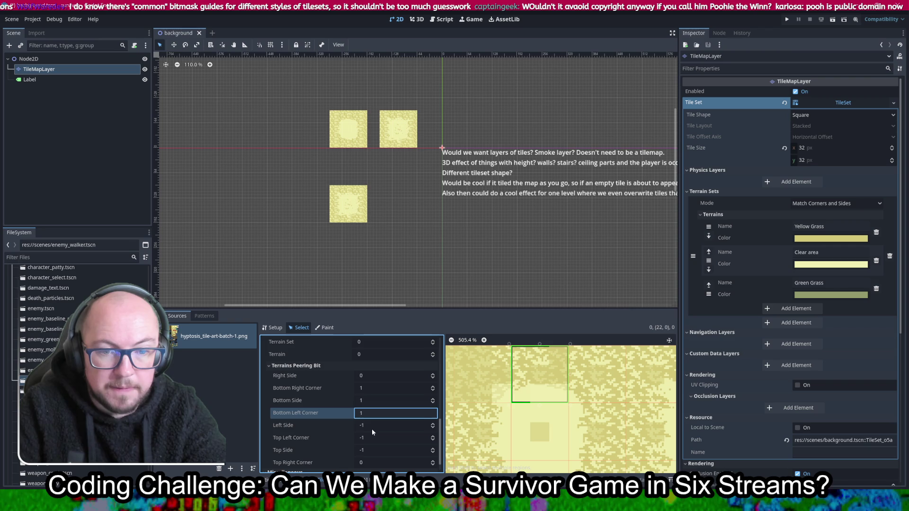
click(372, 429)
text(0)
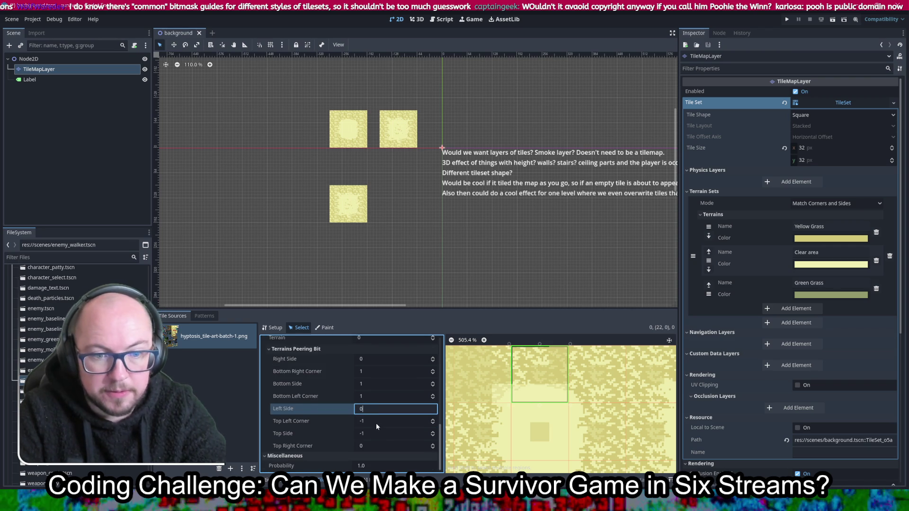
click(376, 423)
text(0)
click(374, 431)
text(0)
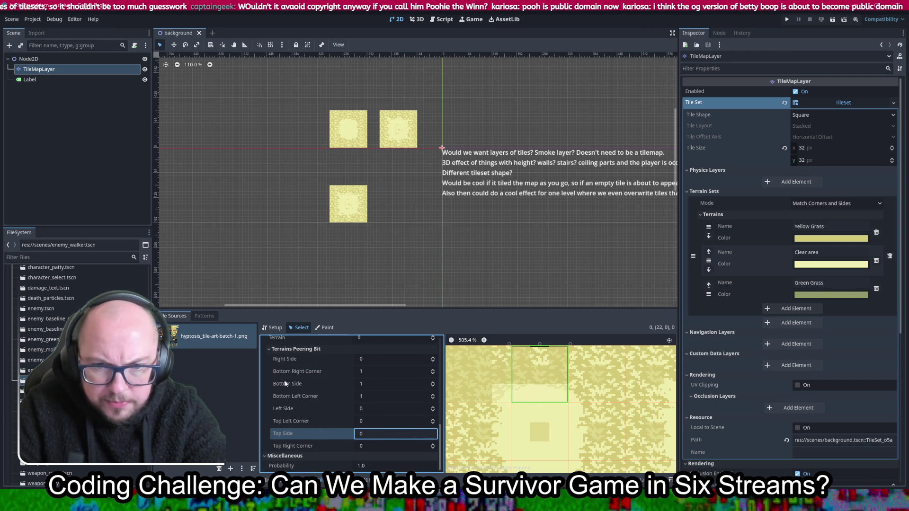
Step: Pan the atlas and select the single grass tile at atlas (23, 0)
drag(519, 394, 592, 406)
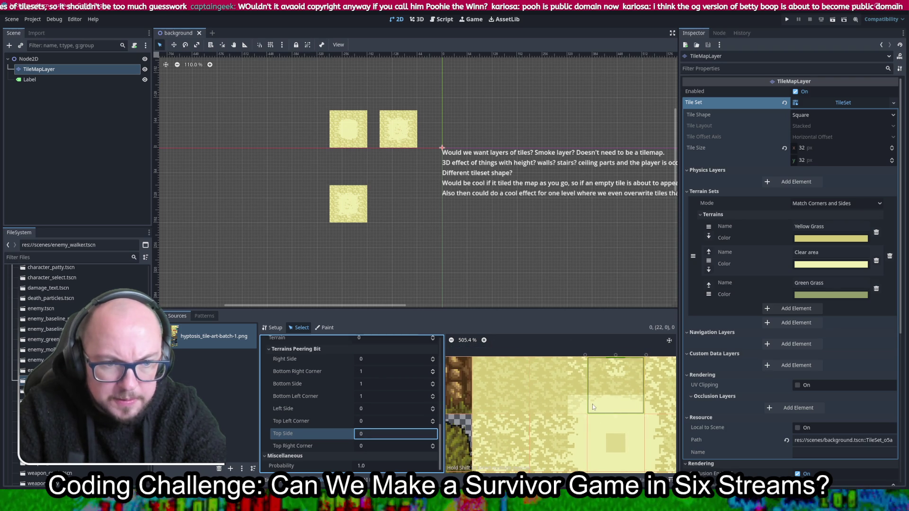
scroll(574, 397, right, 2)
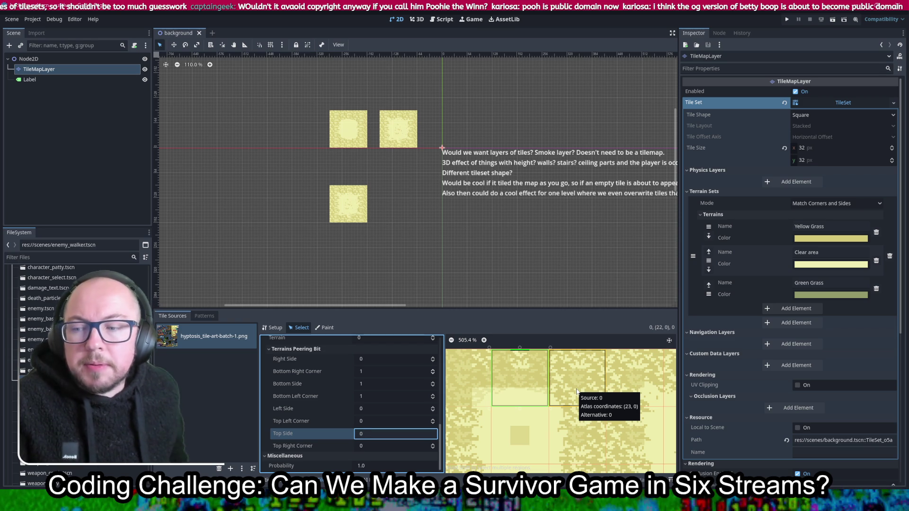
click(577, 392)
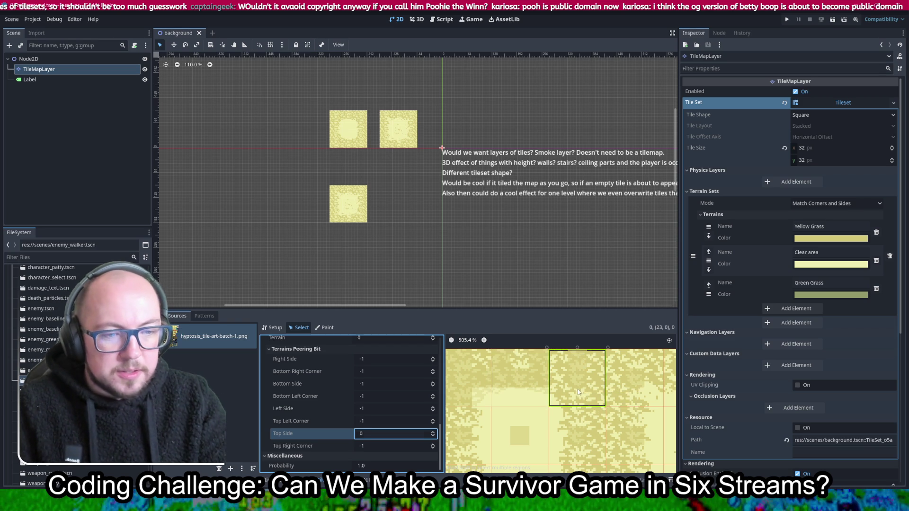
Step: On tile (23, 0), set the right side and bottom-right corner peering bits to 0
scroll(388, 373, up, 2)
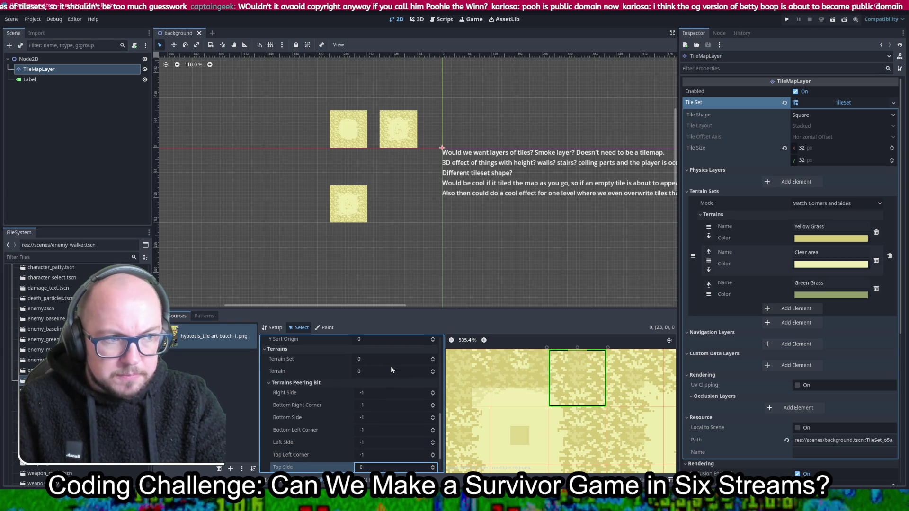
scroll(390, 369, down, 1)
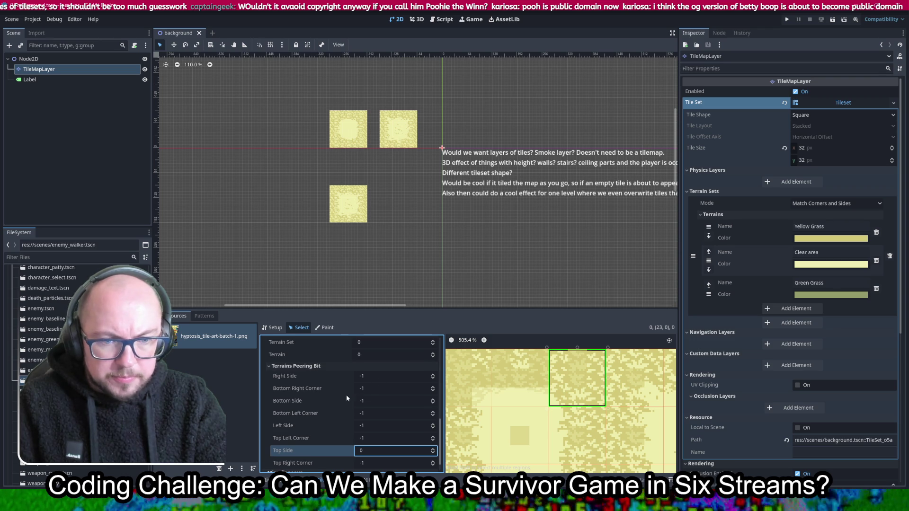
click(393, 376)
text(0)
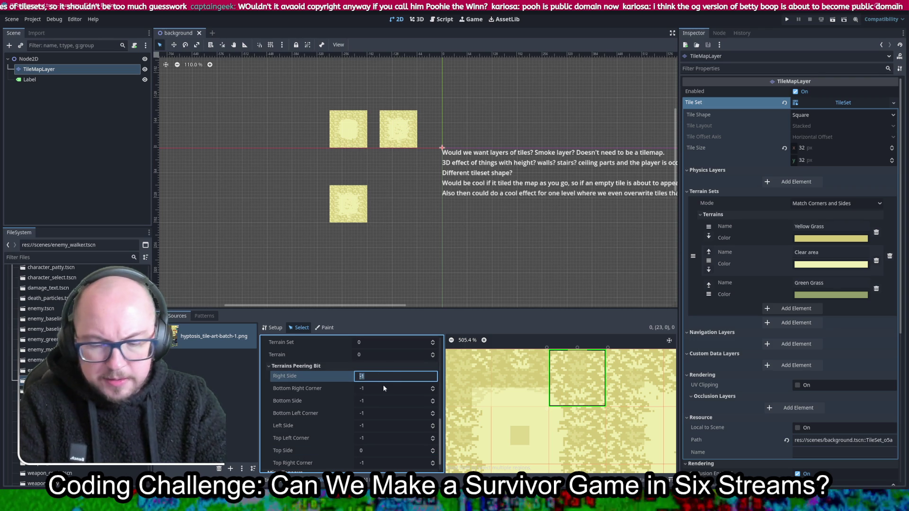
click(377, 389)
text(0)
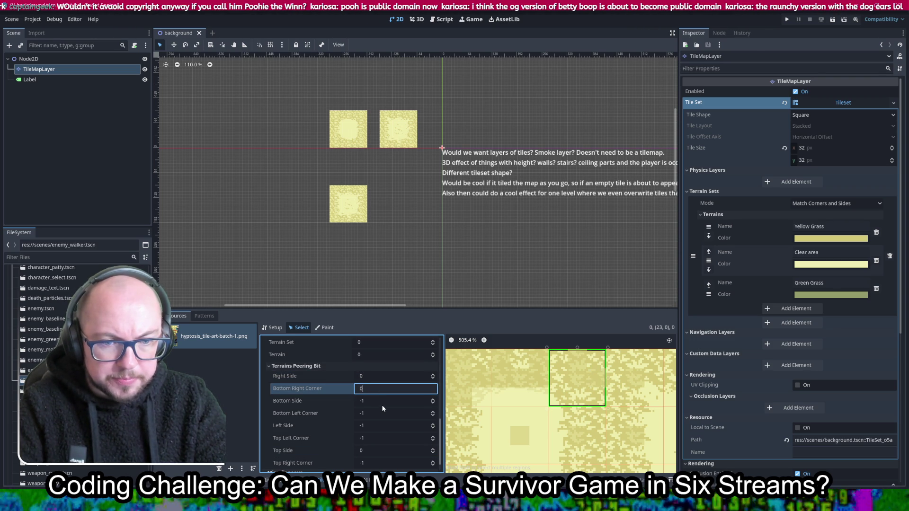
Step: Set the bottom-left corner to 1 (Clear area), remaining bits to 0, and save the scene
click(384, 402)
text(0)
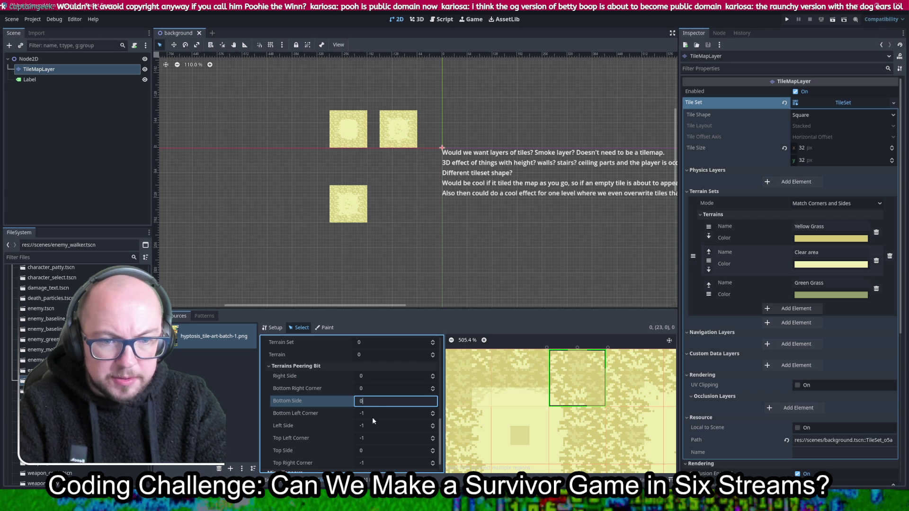
click(379, 414)
text(1)
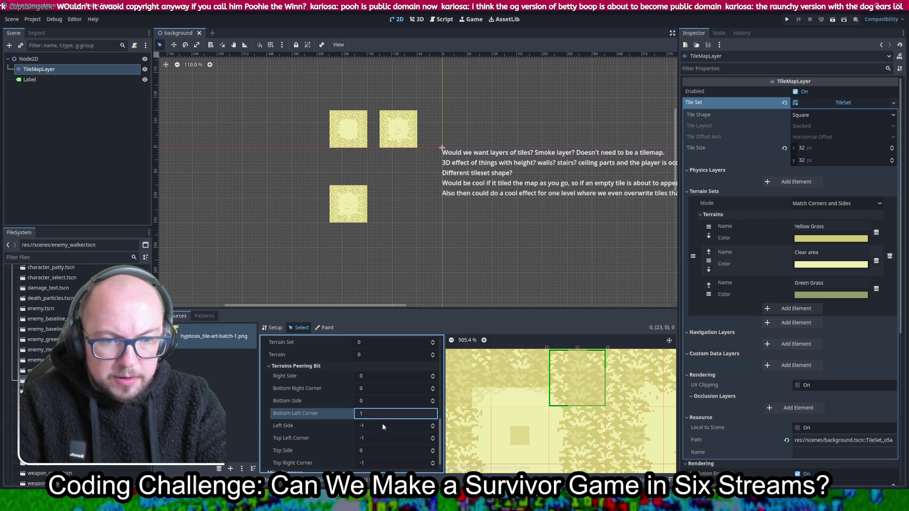
click(382, 425)
text(0)
click(390, 440)
text(0)
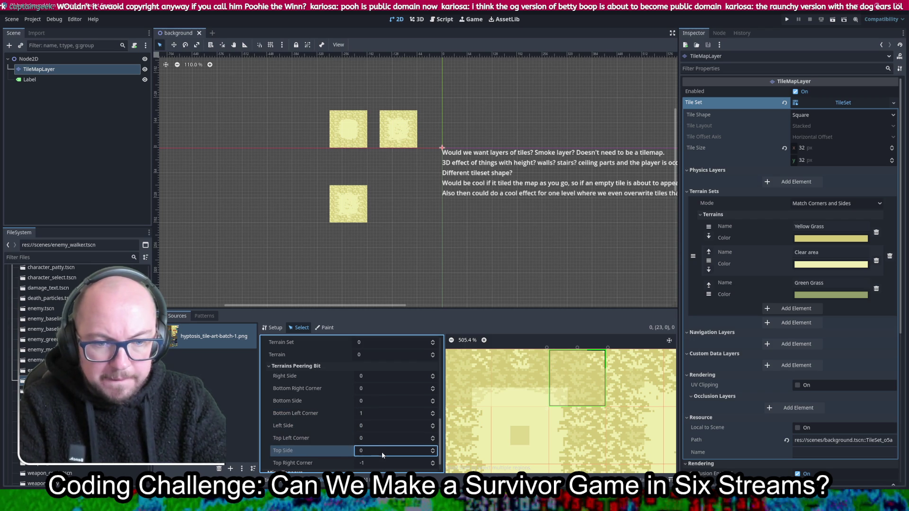
click(383, 463)
text(0)
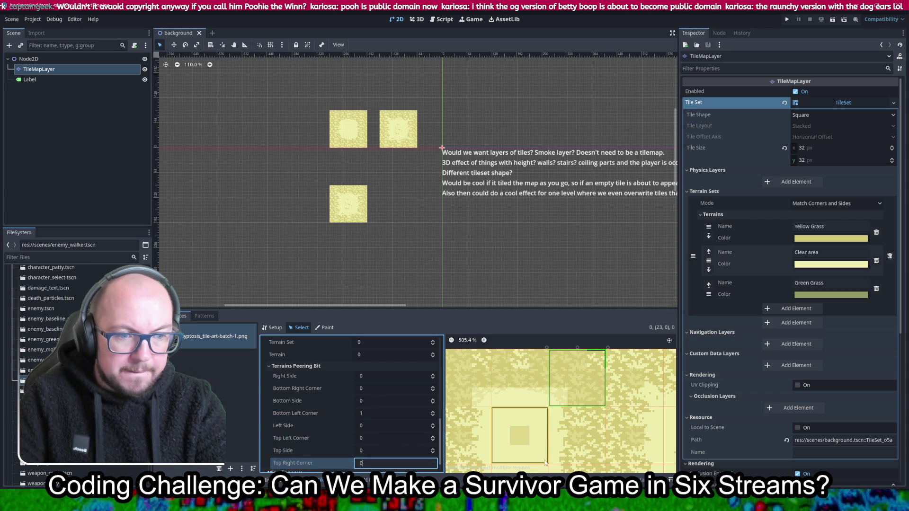
scroll(479, 370, up, 2)
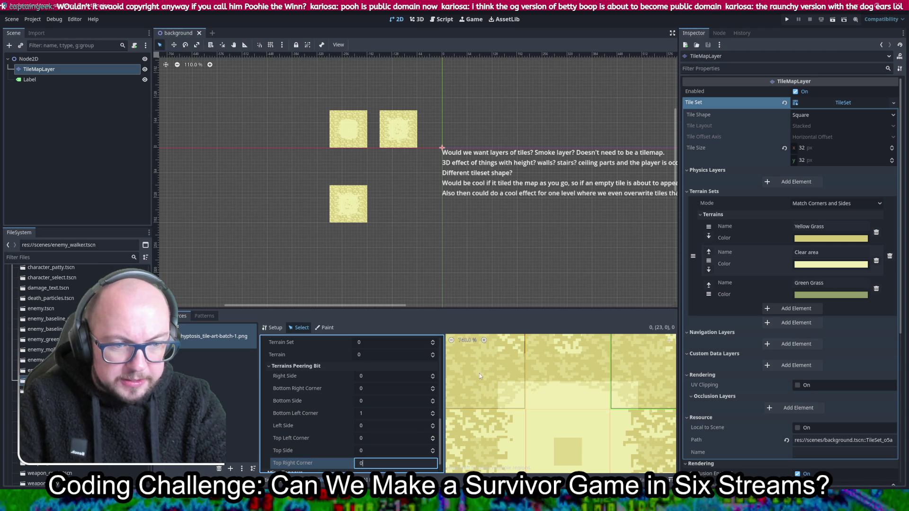
scroll(617, 411, down, 3)
key(ctrl+s)
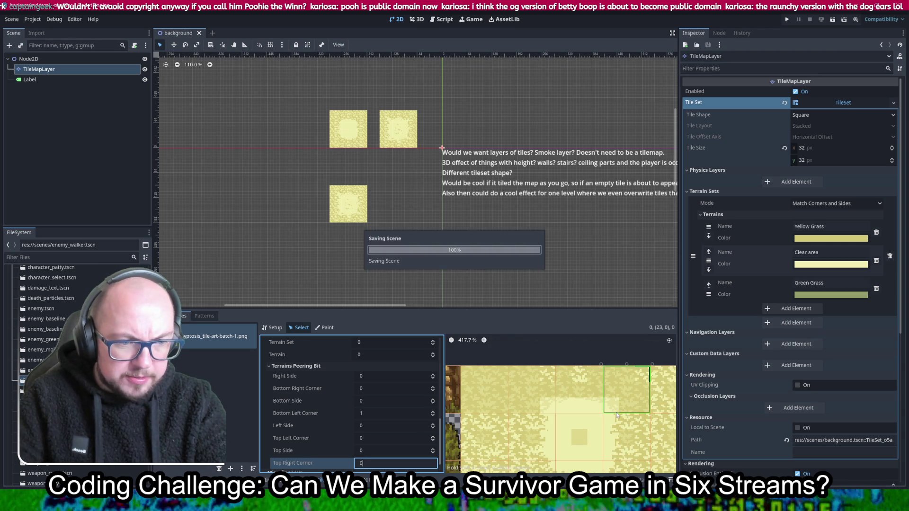
Step: Pan the atlas and select grass tile (24, 0)
scroll(616, 415, down, 2)
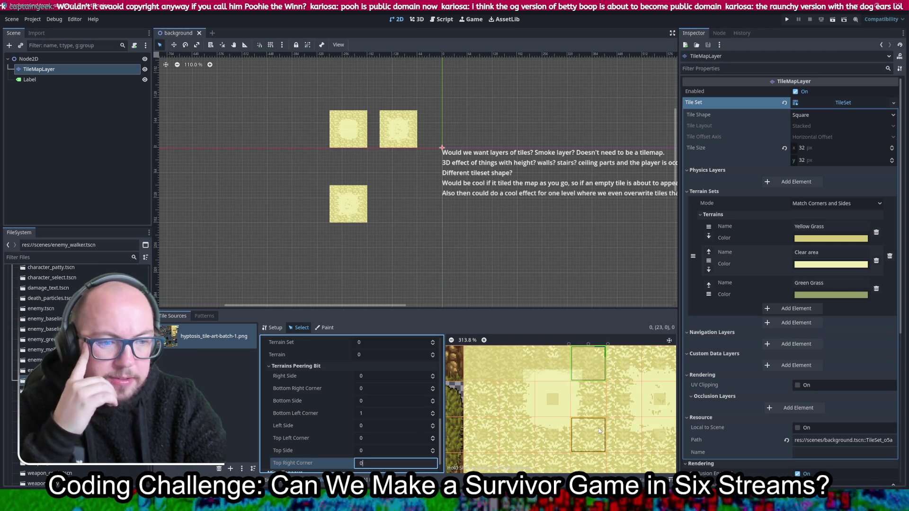
mouse_move(610, 422)
mouse_down()
mouse_move(554, 402)
mouse_move(579, 407)
mouse_up()
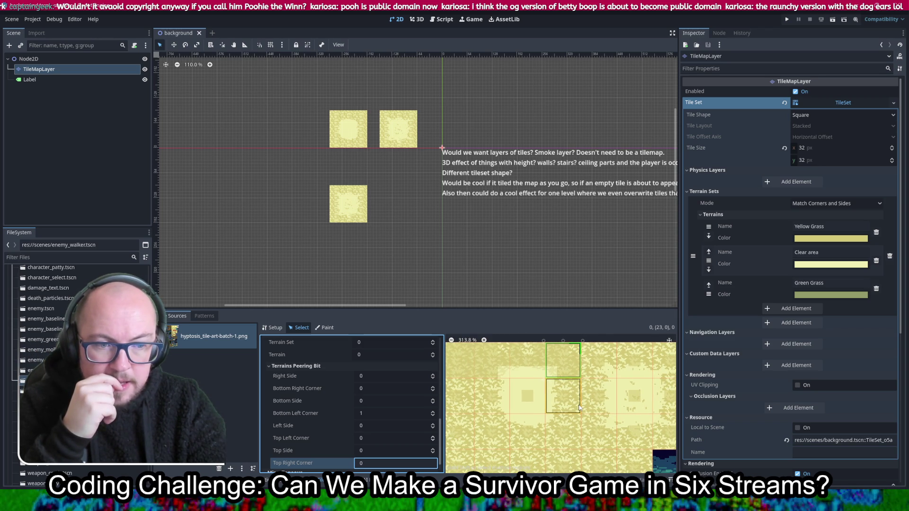
scroll(544, 416, left, 4)
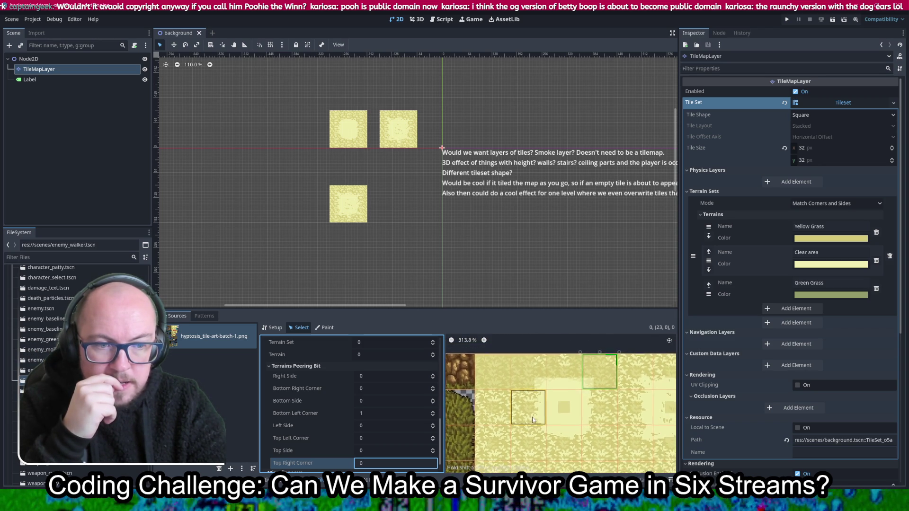
scroll(536, 423, right, 10)
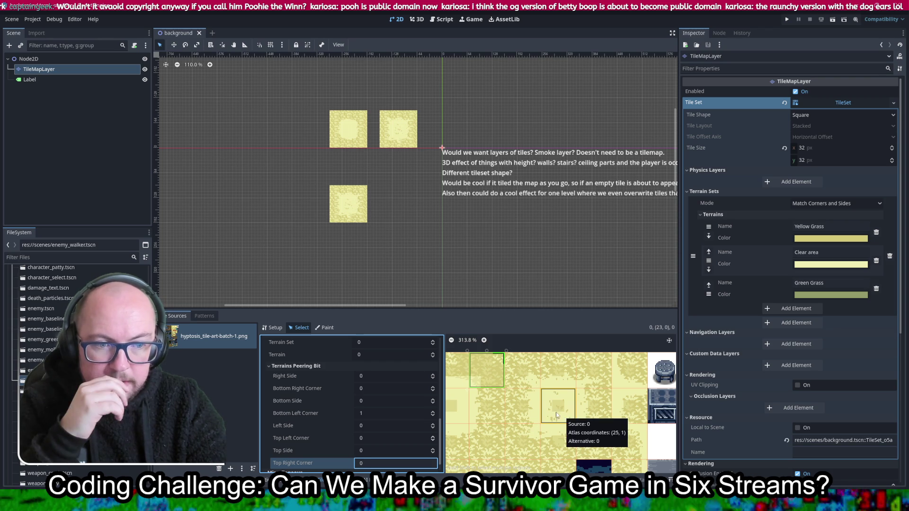
click(524, 379)
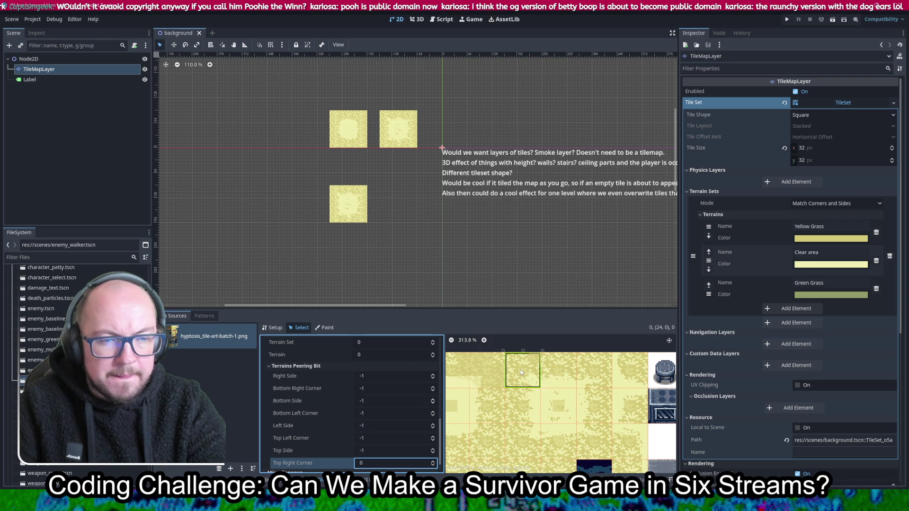
Step: On tile (24, 0), set the bottom-right corner to 1 and the right, bottom, bottom-left bits to 0
scroll(521, 369, up, 2)
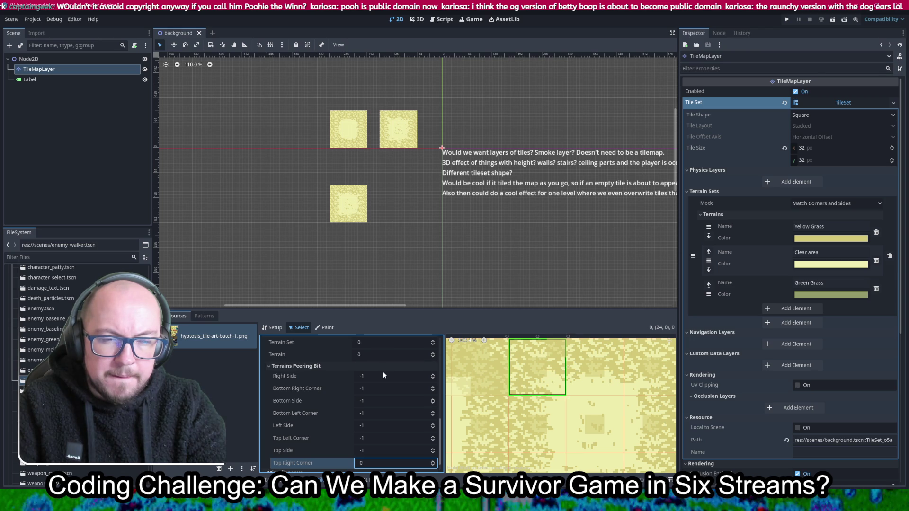
mouse_move(378, 380)
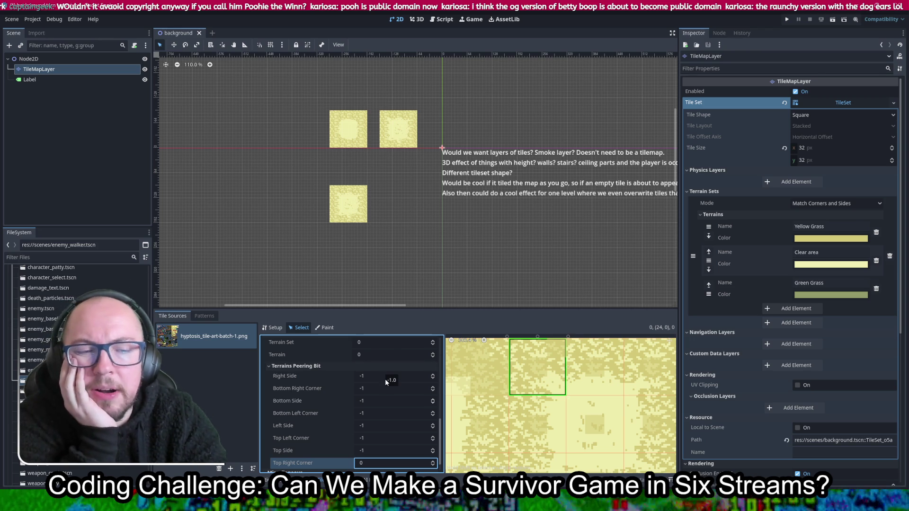
click(385, 378)
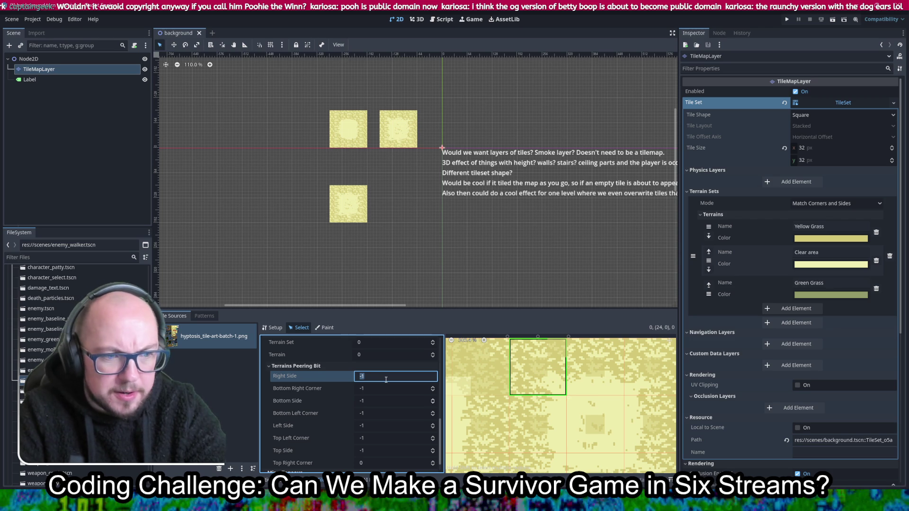
text(0)
click(378, 388)
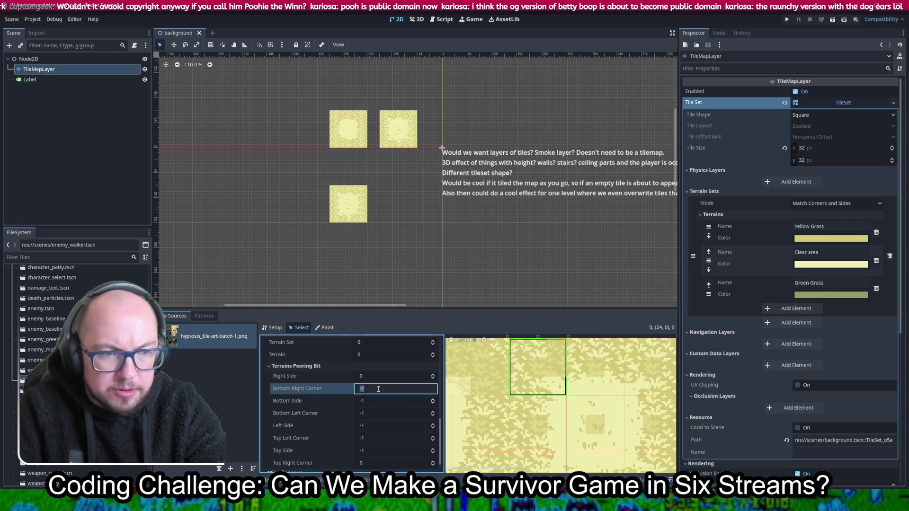
text(1)
click(381, 402)
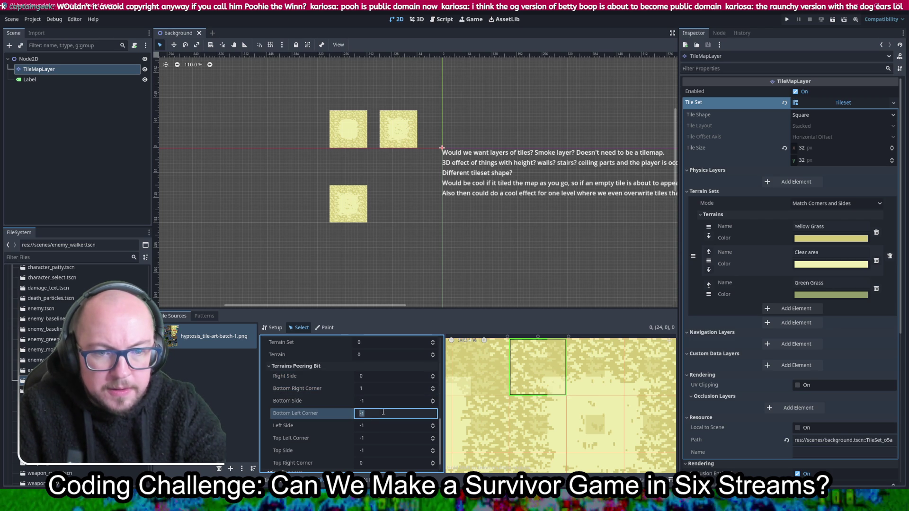
text(0)
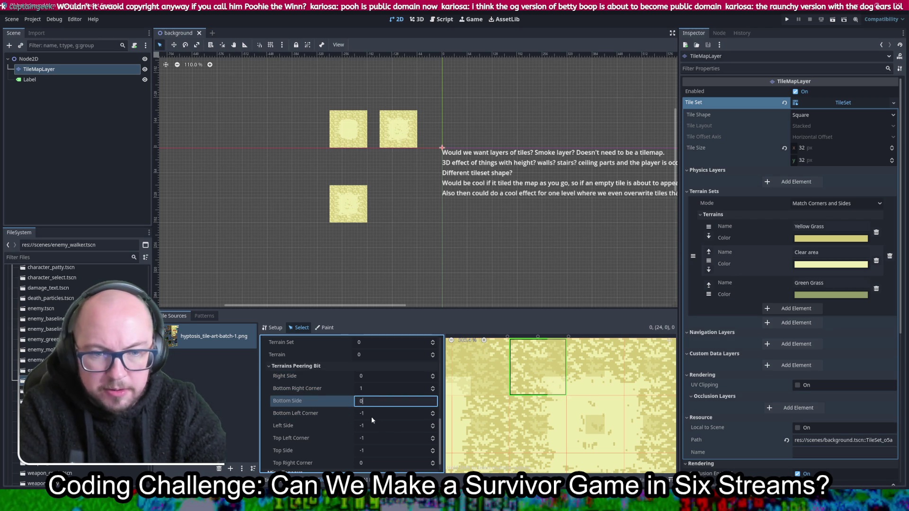
click(372, 413)
text(0)
Step: Set the left side, top-left corner and top side bits to 0 and save the scene
click(378, 426)
text(0)
click(379, 438)
text(0)
click(378, 450)
text(0)
scroll(384, 419, down, 1)
key(ctrl+s)
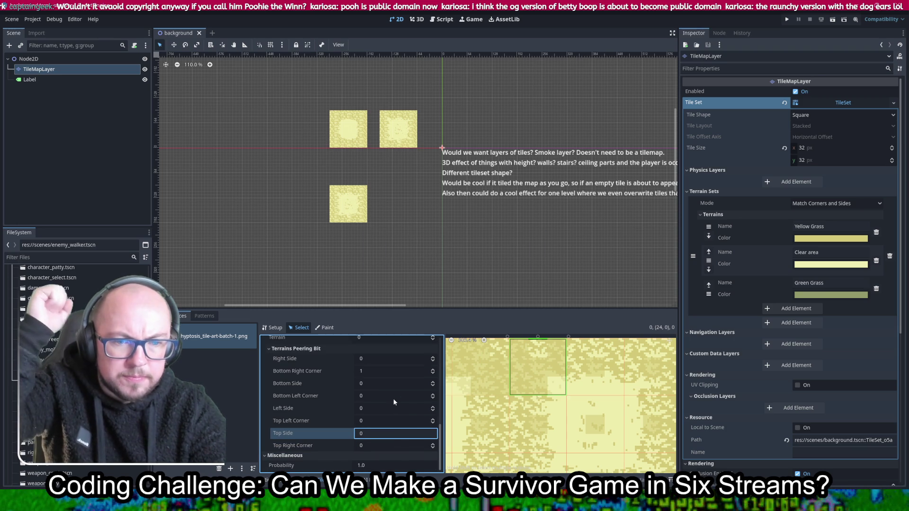
scroll(391, 397, up, 1)
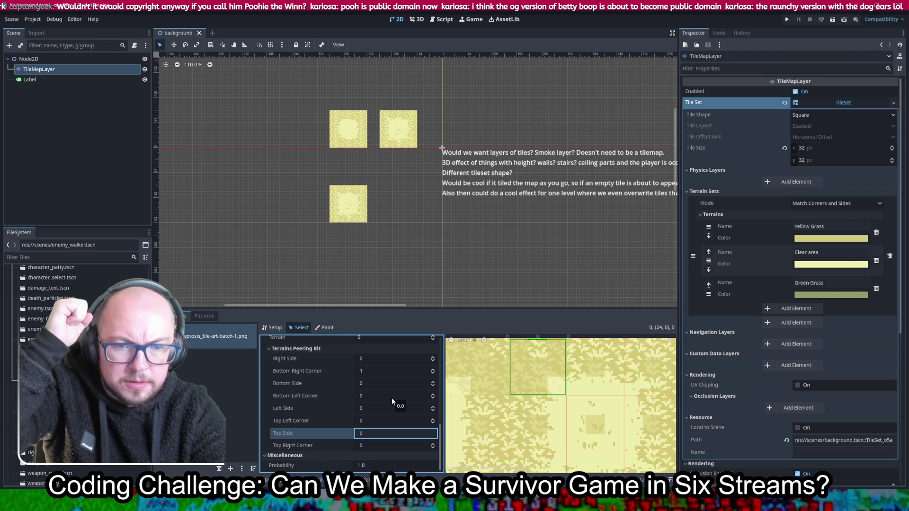
key(Return)
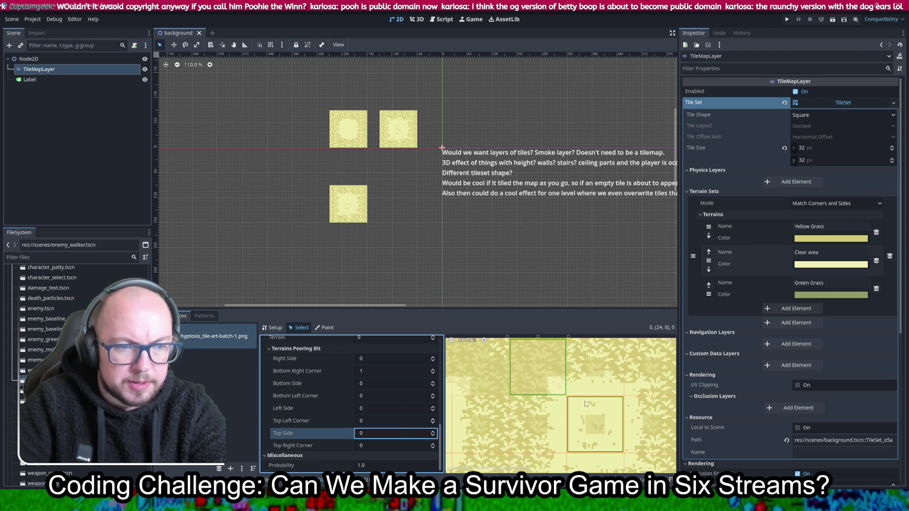
Step: Select grass tile (25, 0) and set its right side peering bit to 0
click(600, 369)
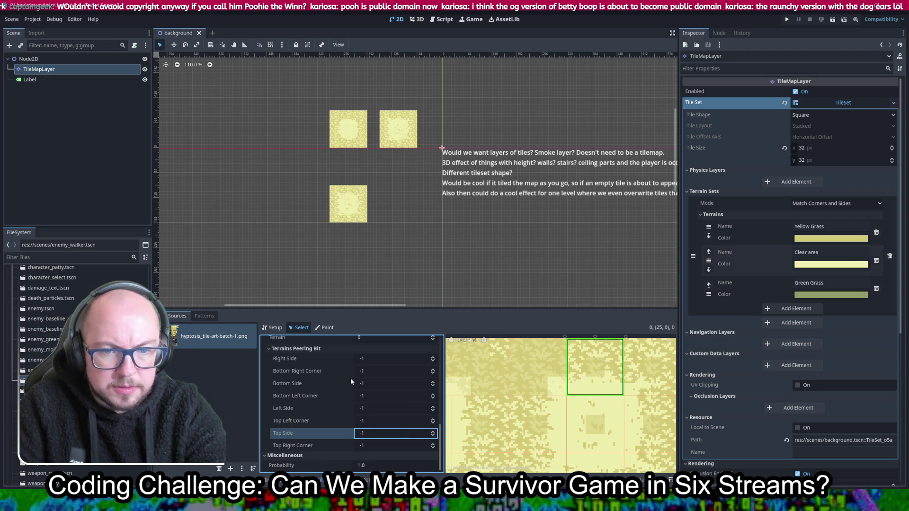
click(391, 360)
text(0)
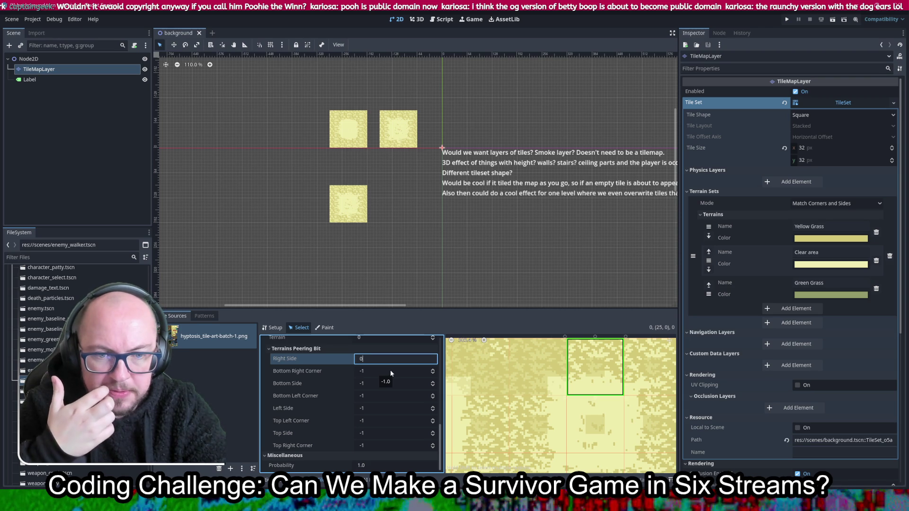
scroll(564, 403, down, 2)
scroll(566, 401, up, 3)
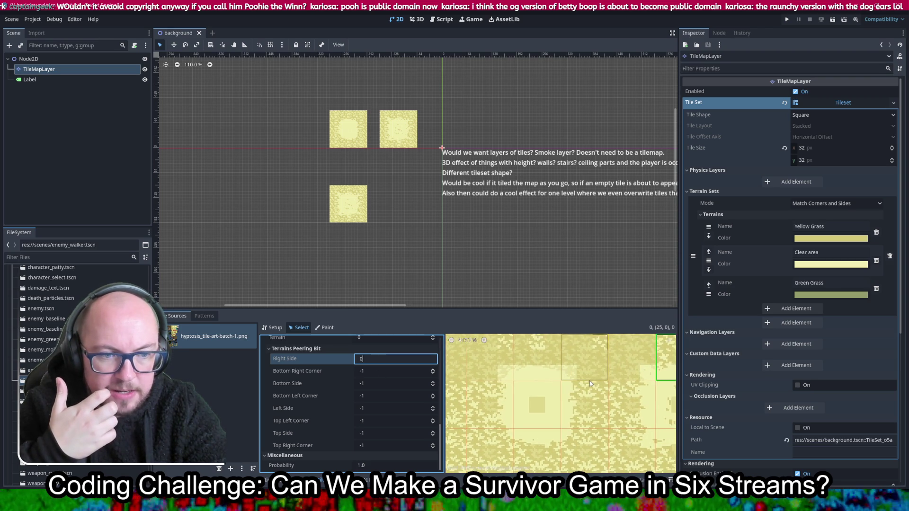
scroll(585, 379, down, 4)
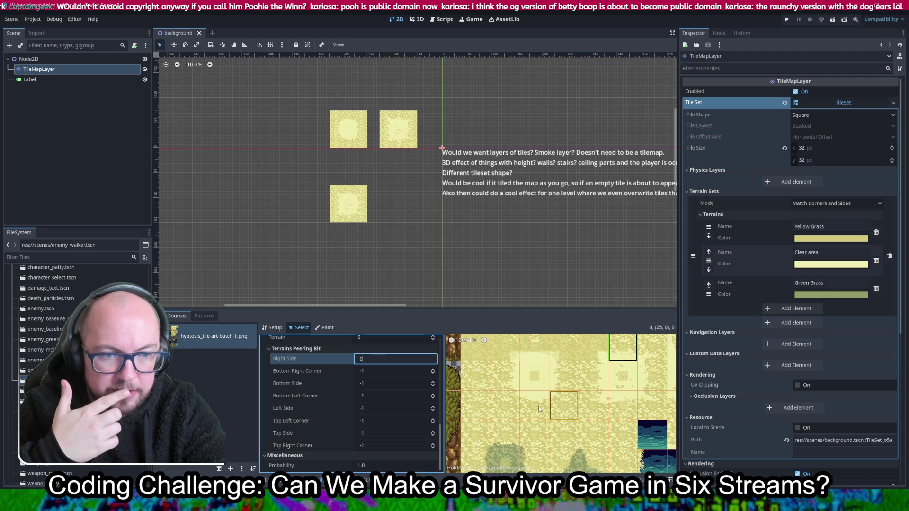
scroll(635, 362, up, 8)
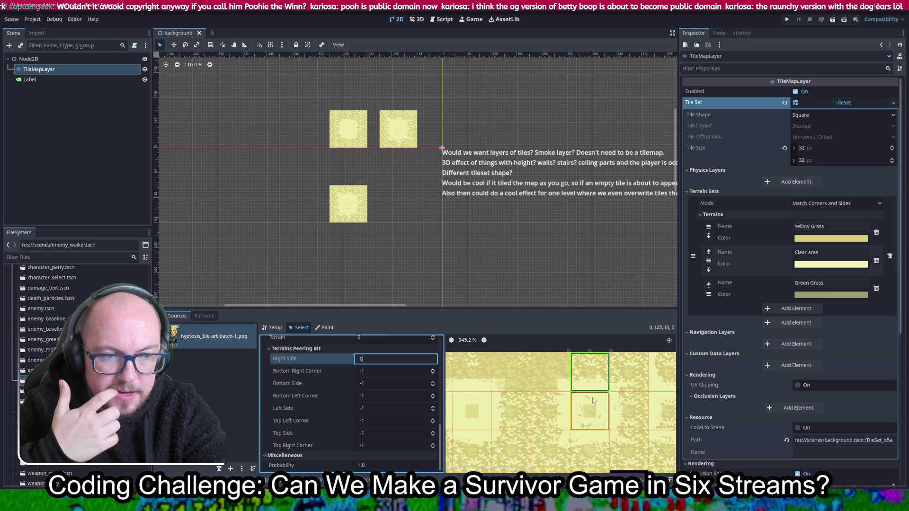
scroll(588, 403, right, 1)
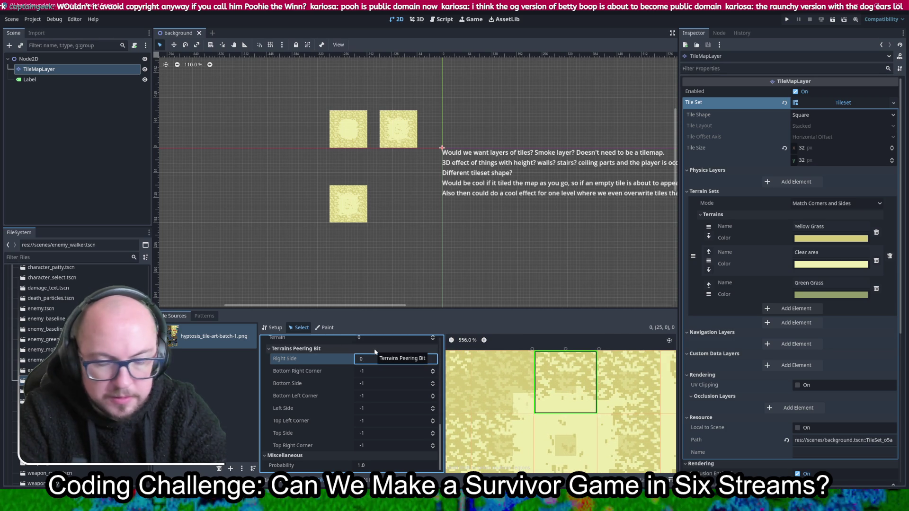
Step: Set the bottom-right corner, bottom side and bottom-left corner bits to 1 (Clear area)
click(378, 372)
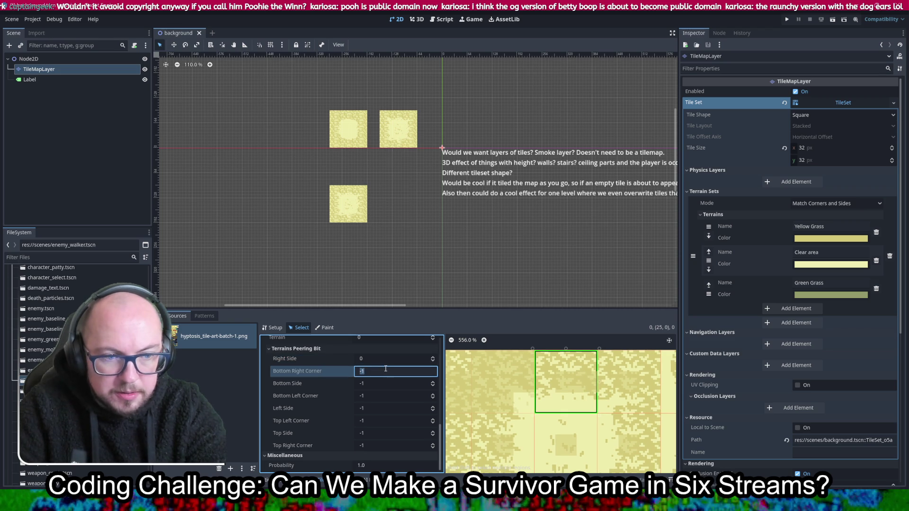
text(1)
click(378, 383)
text(1)
click(377, 394)
text(1)
Step: Set the left side, top-left, top side and top-right bits to 0 (Yellow Grass)
click(383, 408)
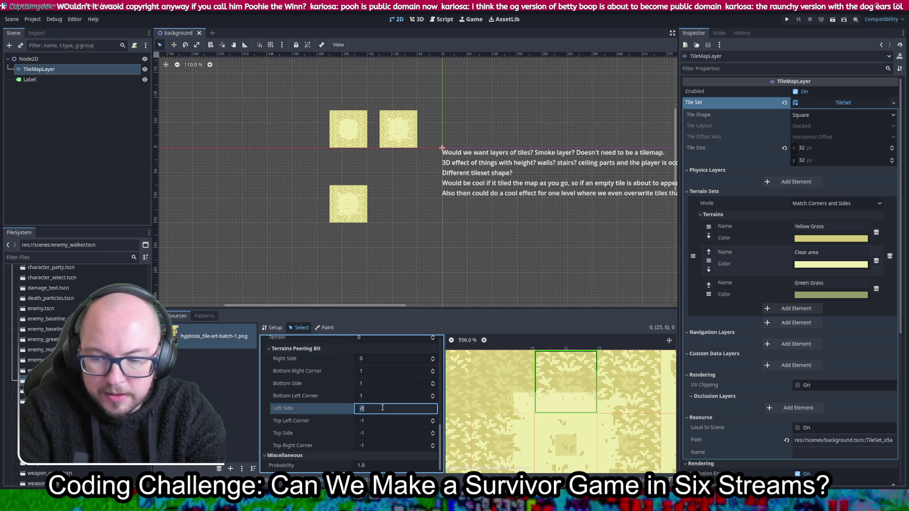
text(0)
click(377, 420)
text(0)
click(377, 433)
text(0)
click(378, 446)
text(0)
click(395, 421)
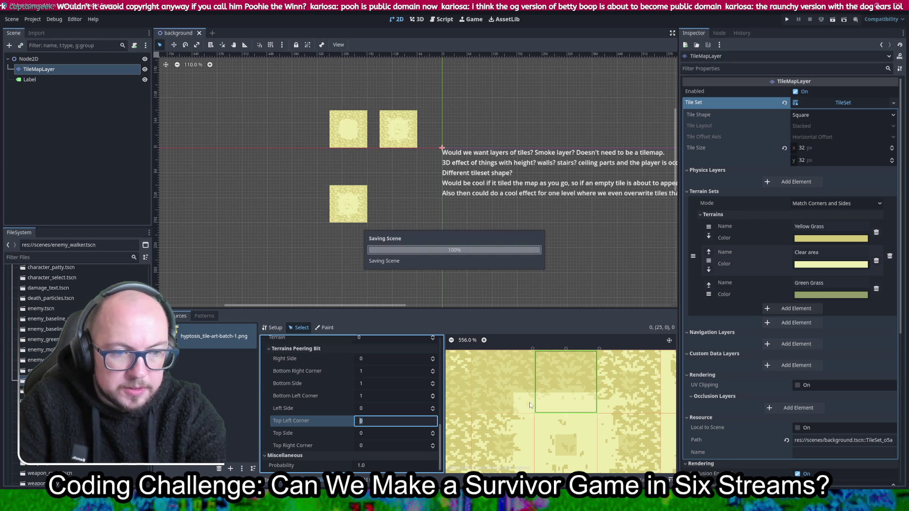
Step: Scroll the atlas and select tile (21, 1)
scroll(538, 392, down, 2)
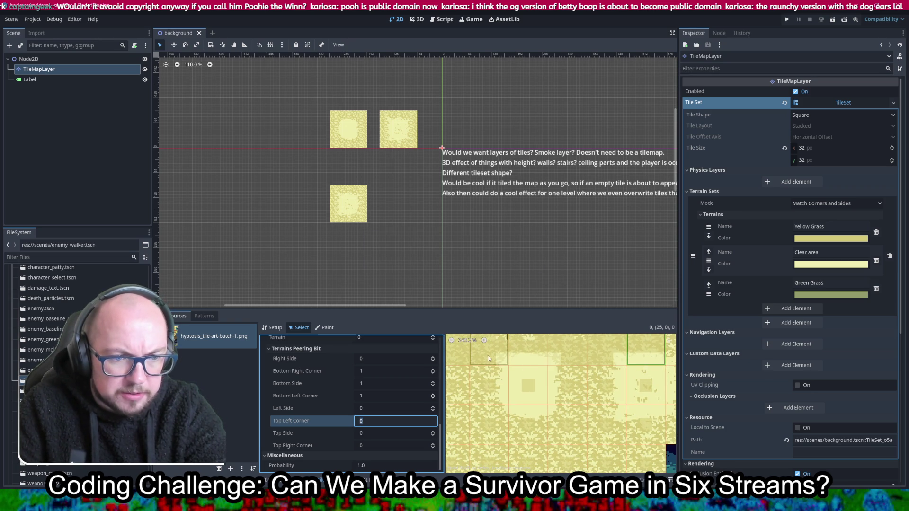
scroll(484, 408, up, 2)
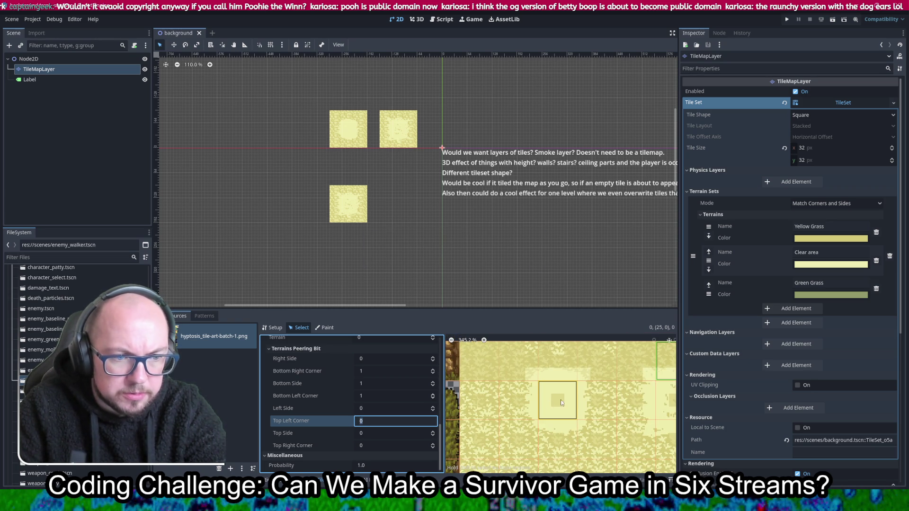
scroll(573, 398, down, 2)
scroll(559, 385, up, 2)
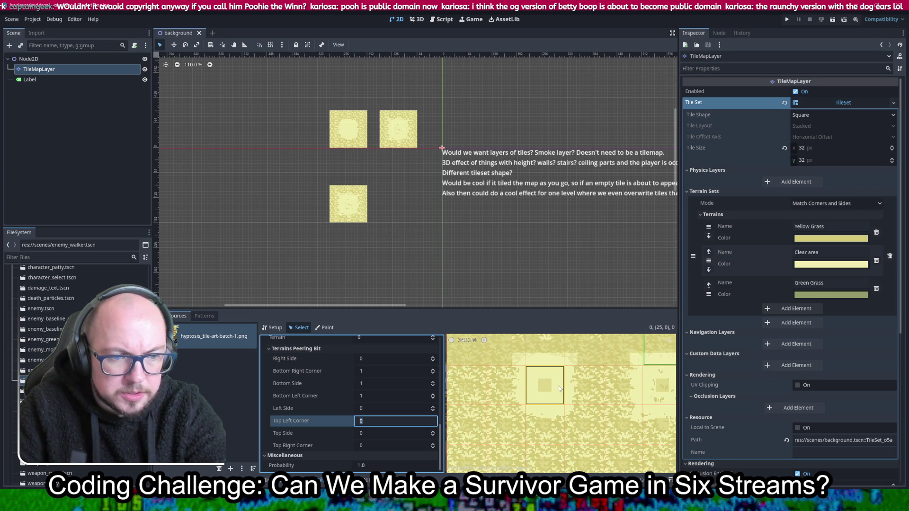
scroll(542, 376, up, 2)
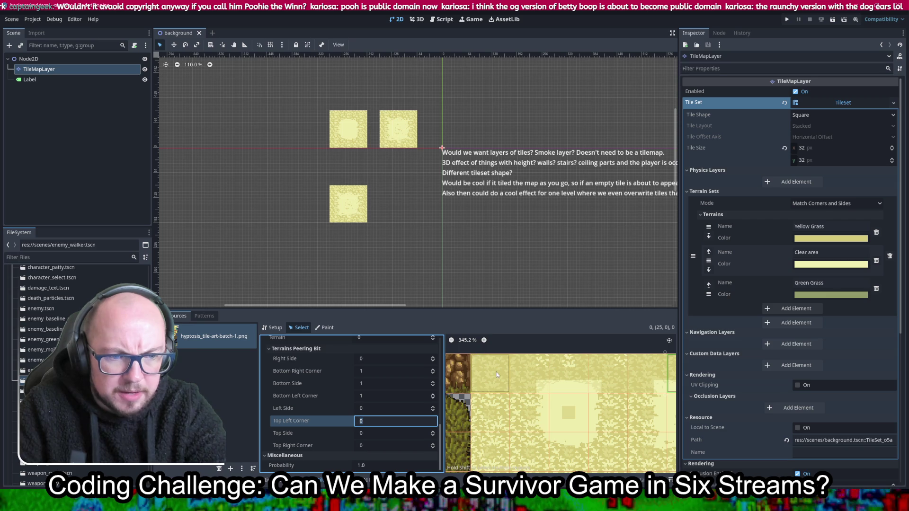
scroll(491, 370, down, 2)
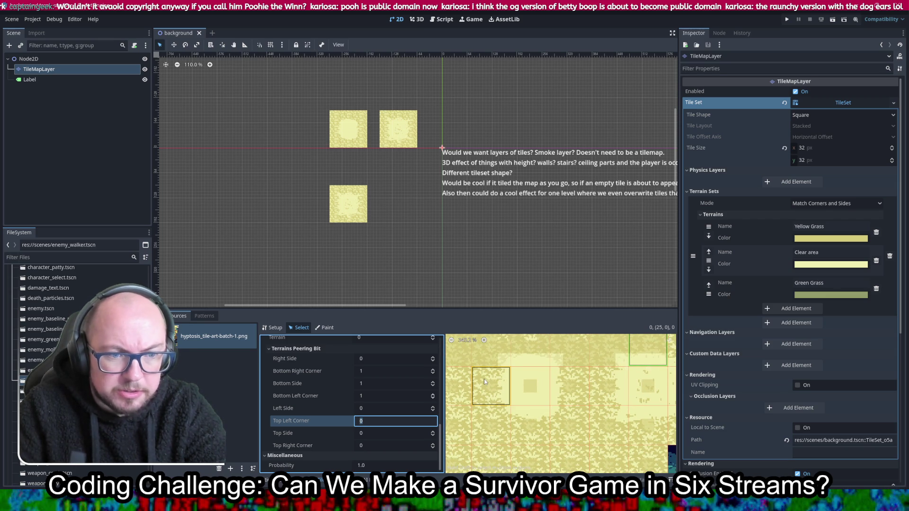
click(484, 381)
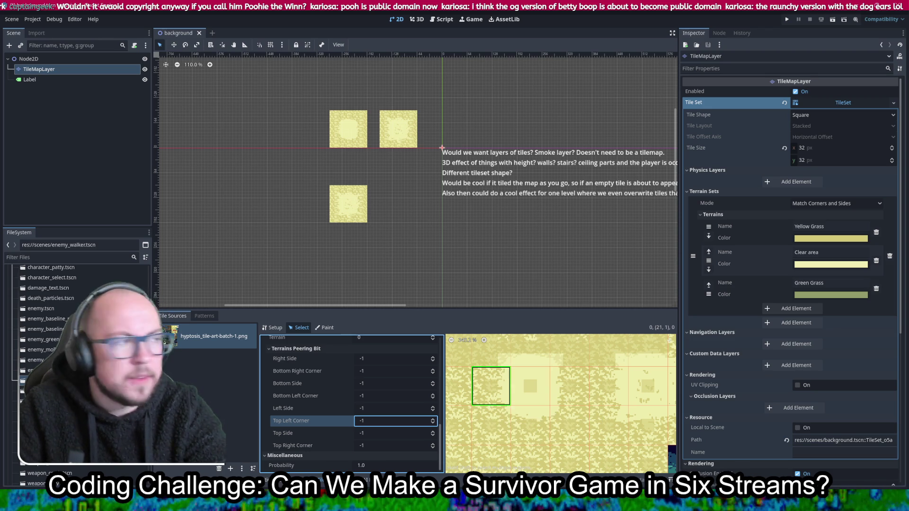
Step: On tile (21, 1), set the right side and bottom-right corner peering bits to 1 (Clear area)
scroll(572, 413, up, 4)
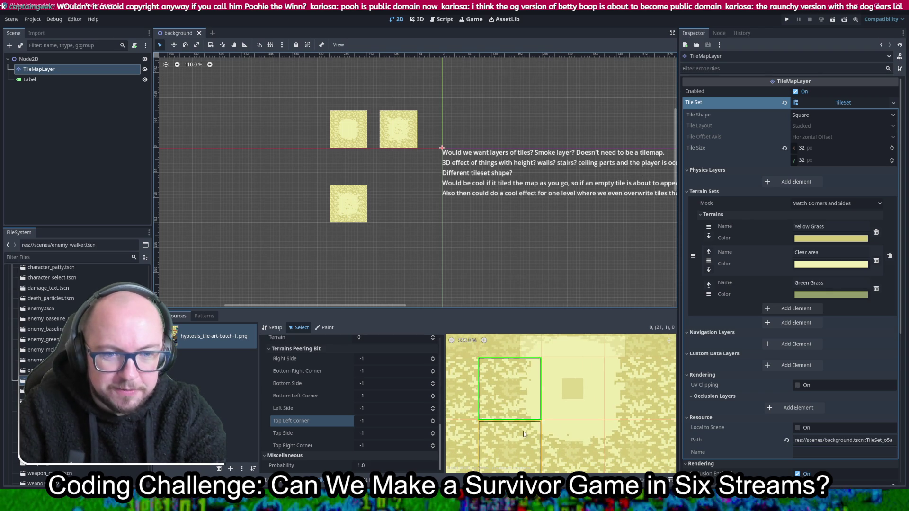
click(391, 358)
text(0)
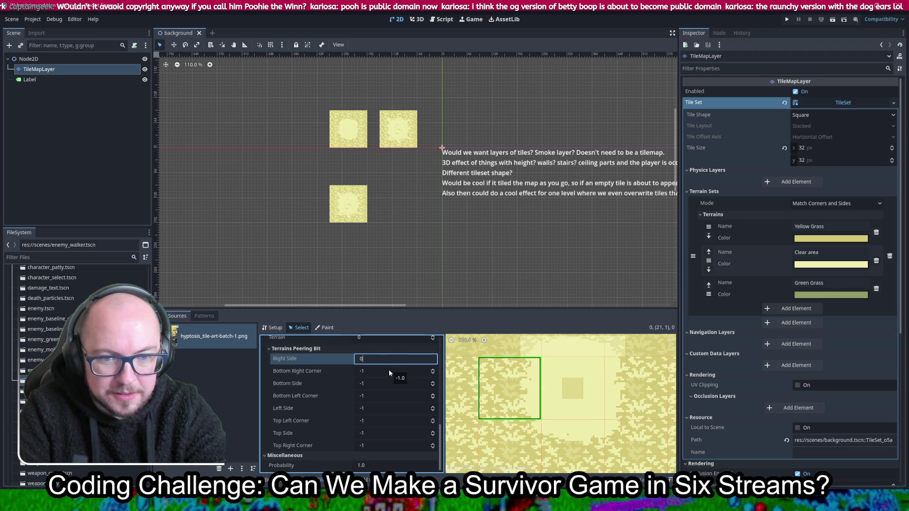
key(BackSpace)
text(1)
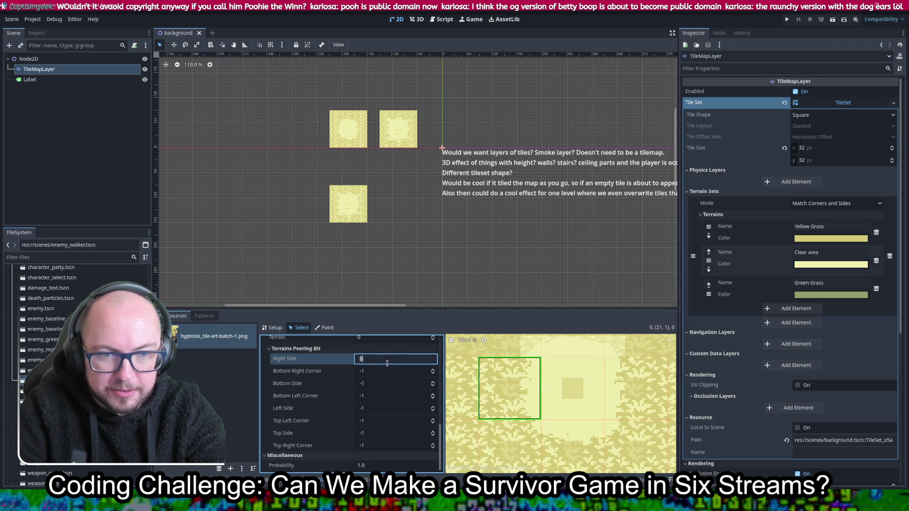
click(387, 371)
text(1)
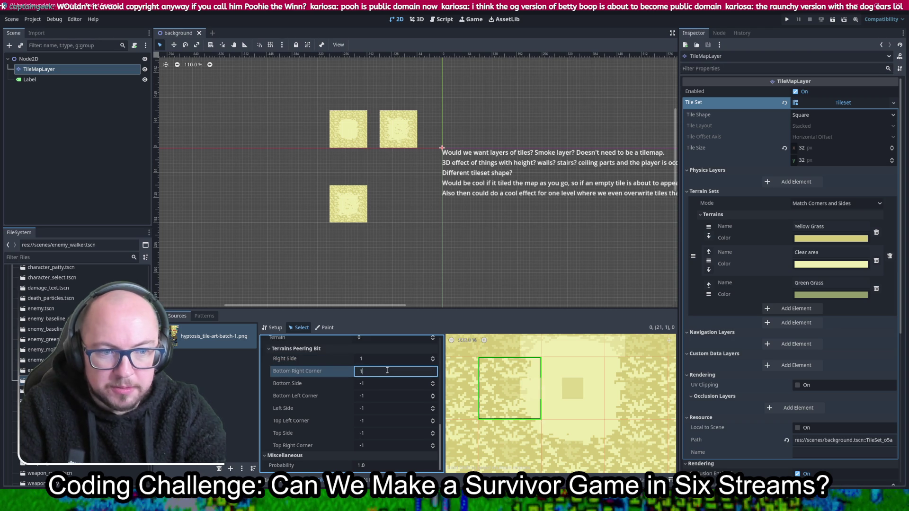
Step: Set bottom, bottom-left, left, top-left and top bits to 0, and the top-right corner to 1
click(375, 383)
text(0)
click(378, 396)
text(0)
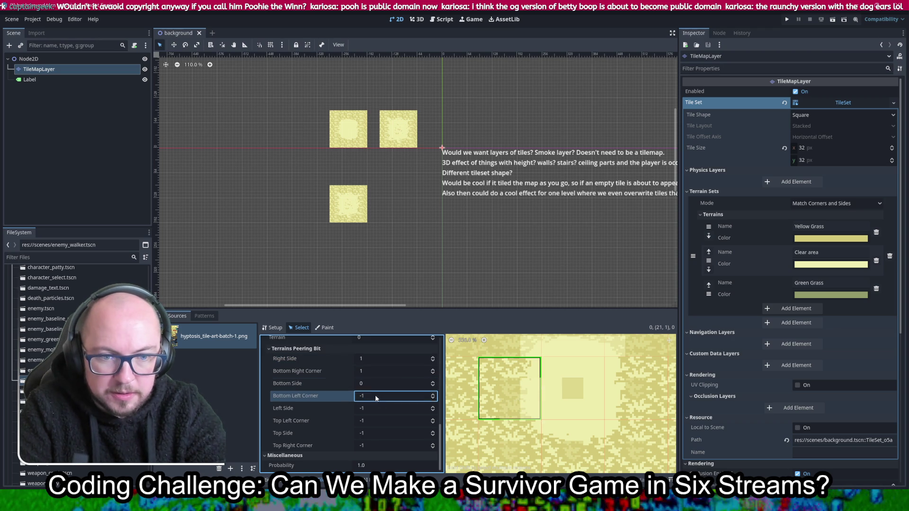
click(380, 408)
text(0)
click(377, 420)
text(0)
click(378, 433)
text(0)
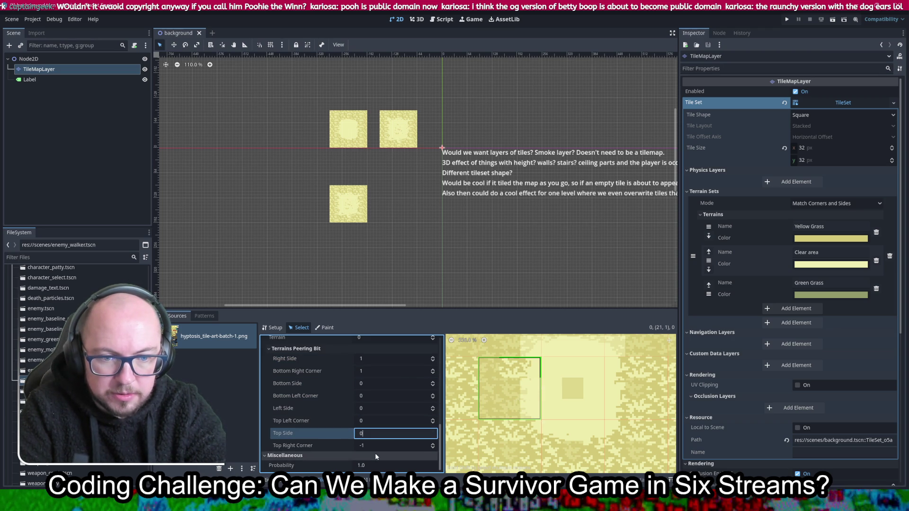
click(376, 445)
text(1)
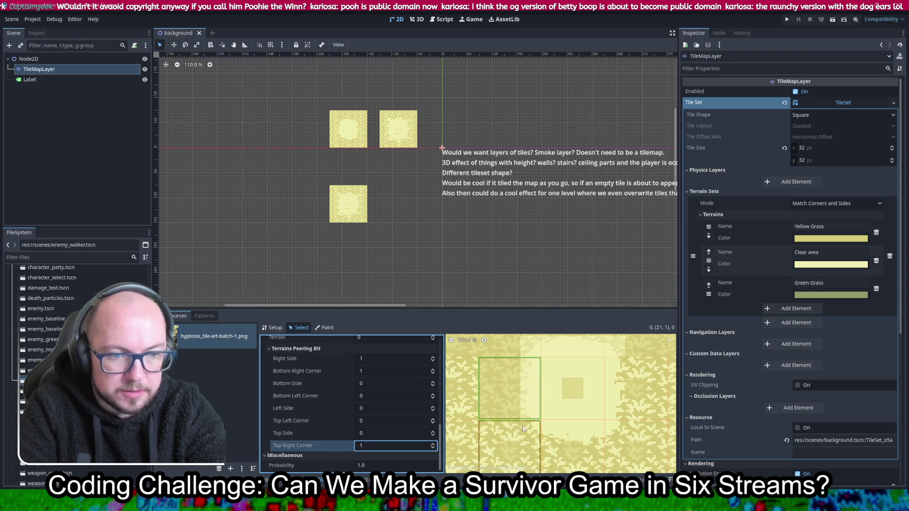
scroll(568, 407, down, 3)
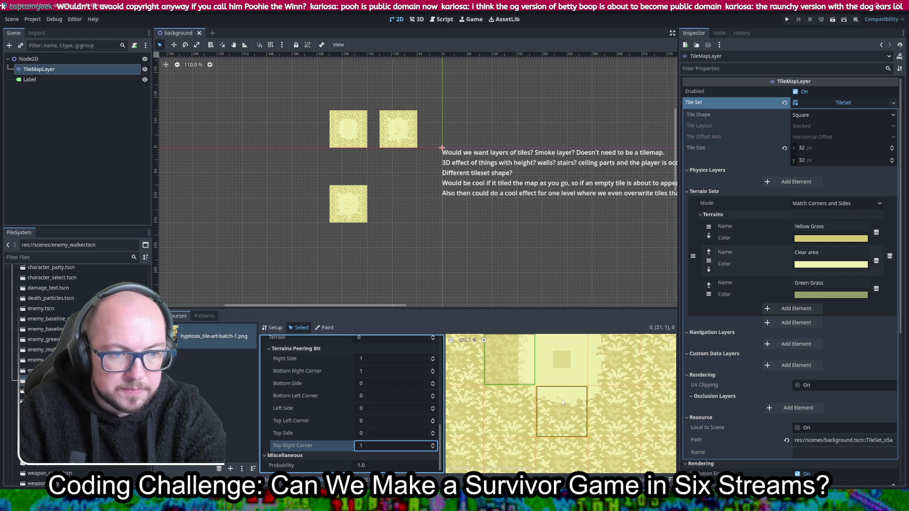
Step: Select tile (21,2) and set its right, bottom-right and bottom peering bits to 0 (Yellow Grass)
click(517, 413)
click(371, 359)
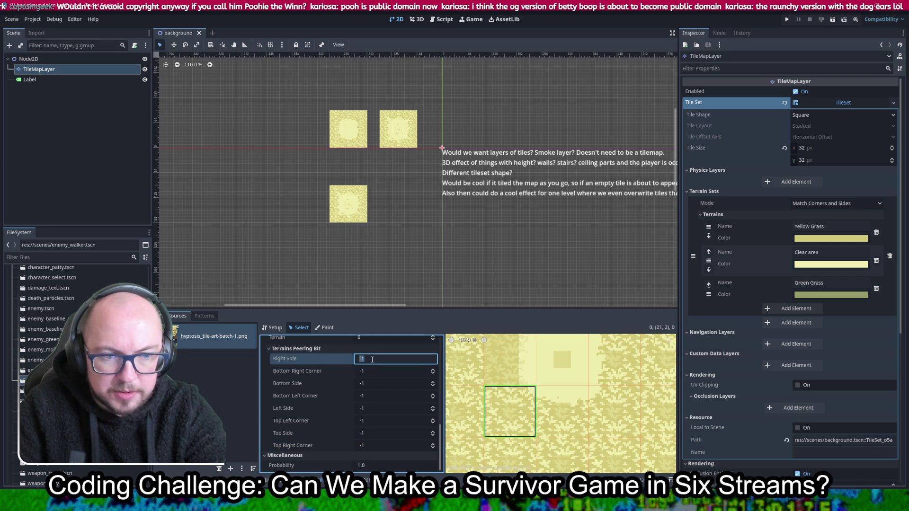
text(0)
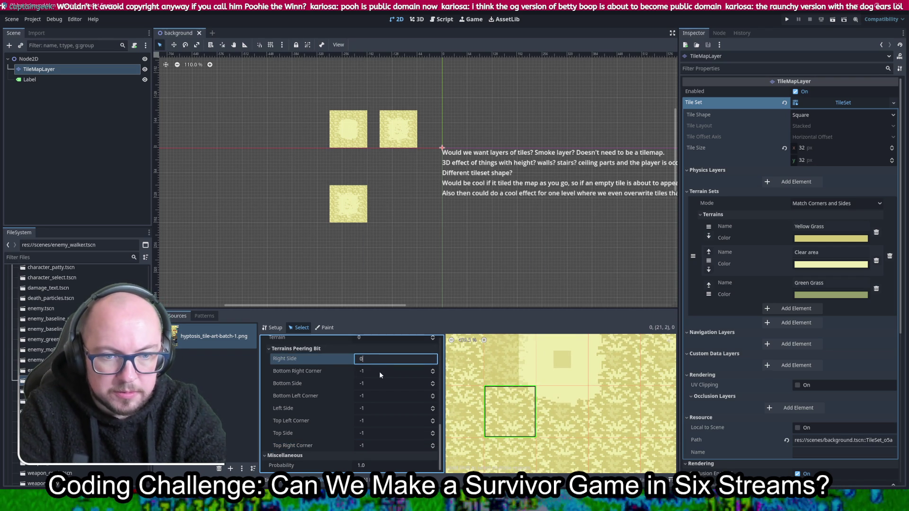
click(377, 371)
text(0)
click(376, 383)
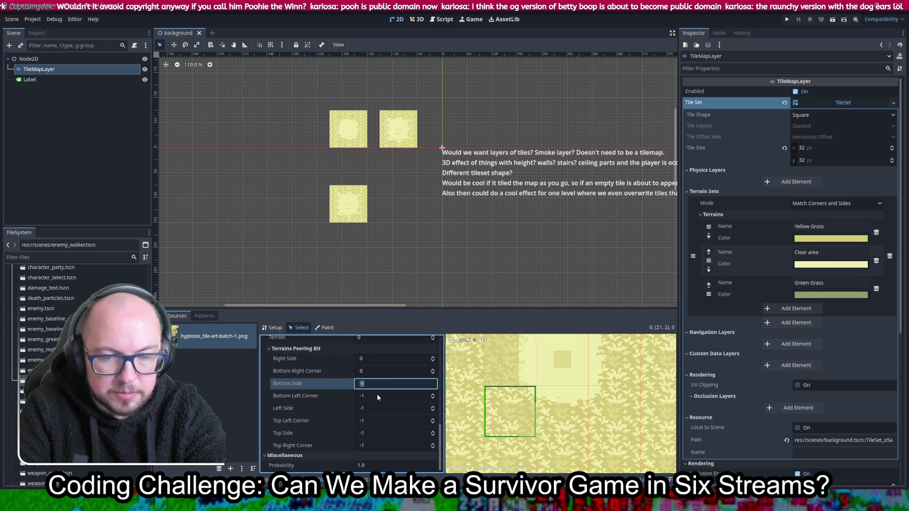
text(0)
Step: Set tile (21,2)'s bottom-left, left, top-left and top peering bits to 0
click(376, 396)
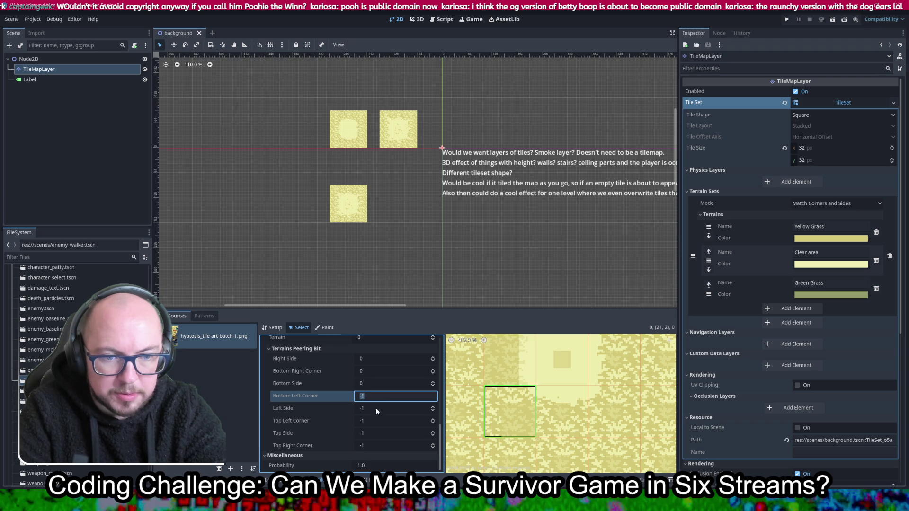
text(0)
click(379, 408)
text(0)
click(377, 420)
text(0)
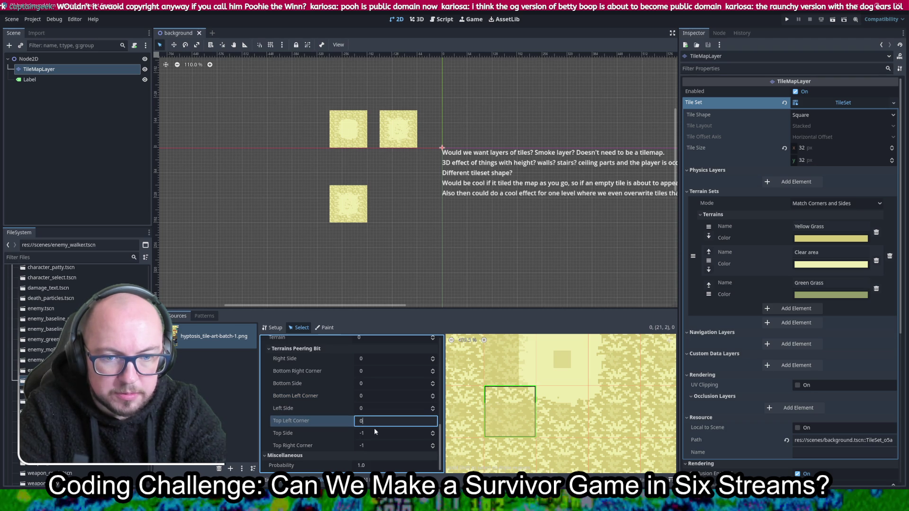
click(374, 432)
text(0)
Step: Set the top-right corner peering bit to 1 (Clear area), then select atlas tile (22,1)
click(383, 446)
click(371, 441)
key(Return)
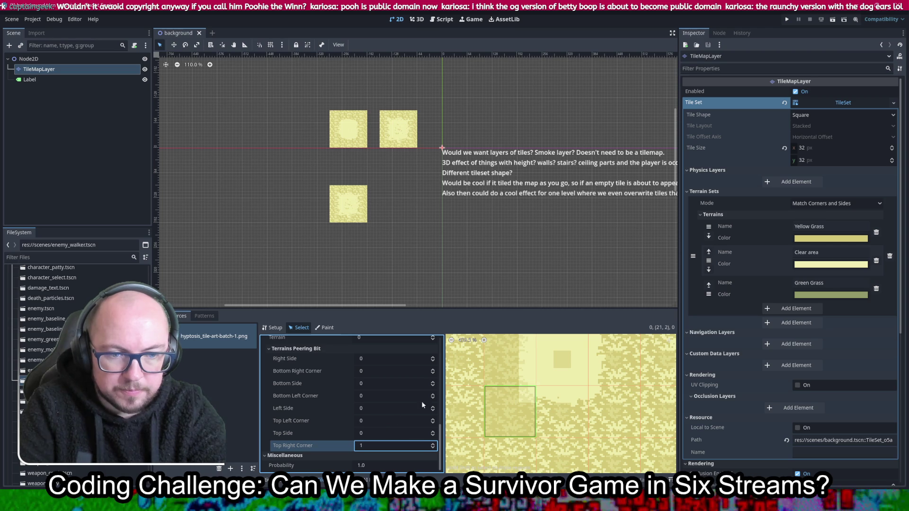
scroll(574, 406, down, 3)
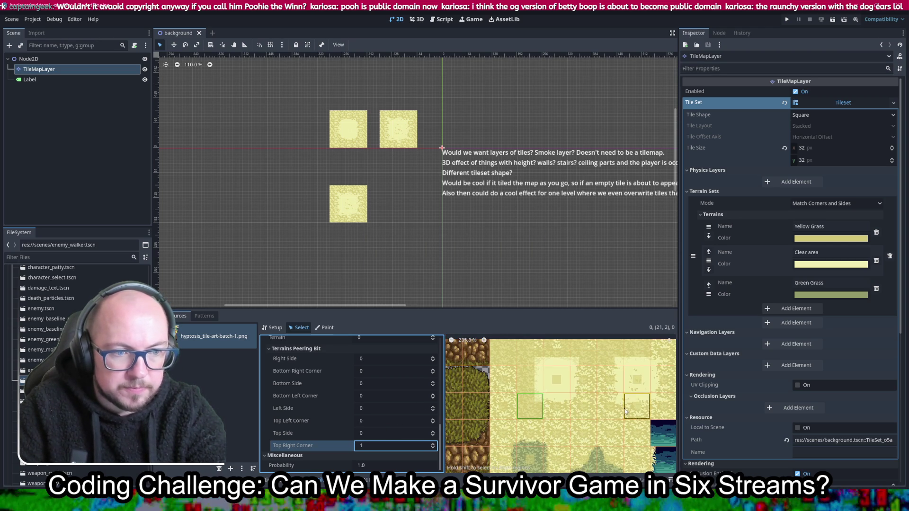
scroll(587, 409, up, 5)
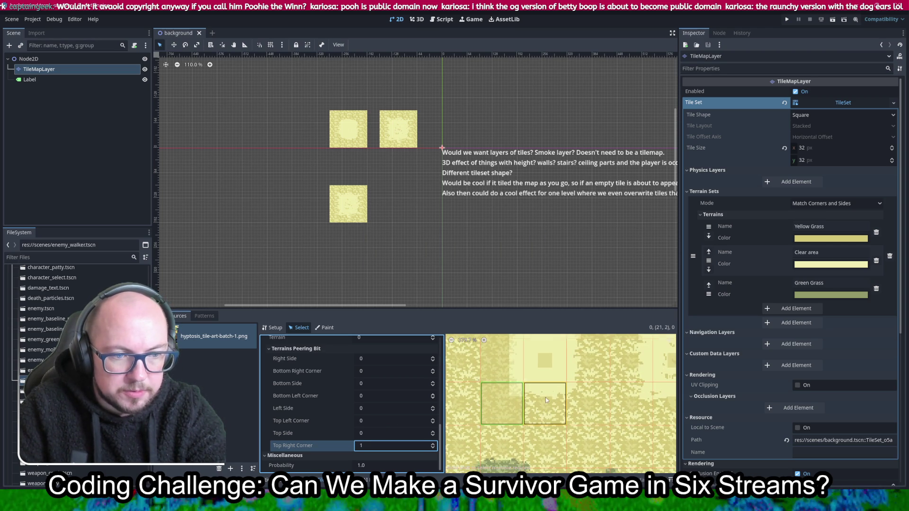
click(539, 361)
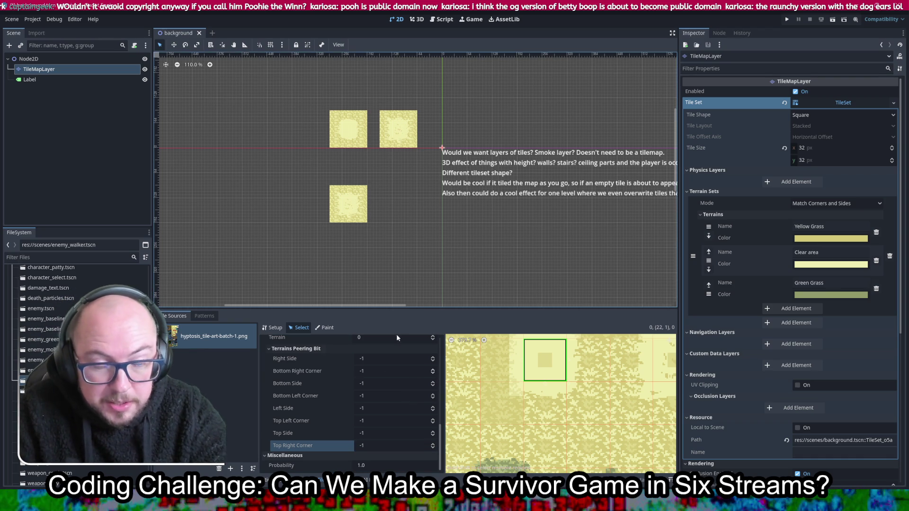
Step: Assign tile (22,1) to Terrain 1 (Clear area) and set its right and bottom-right peering bits to 1
scroll(391, 374, up, 2)
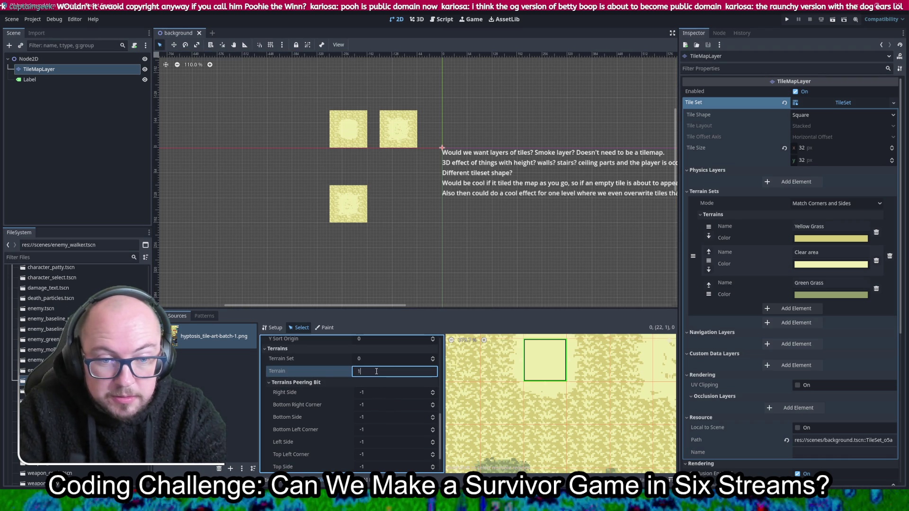
click(432, 369)
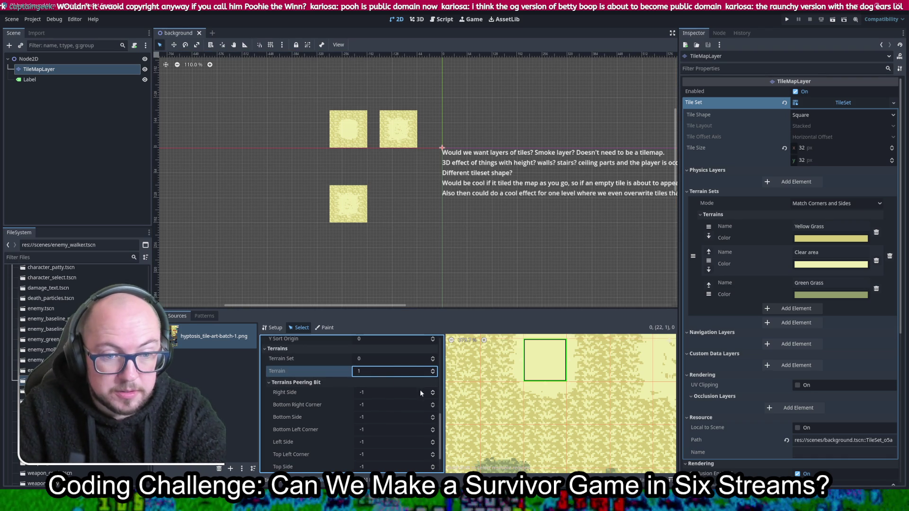
click(378, 393)
text(1)
click(380, 405)
text(1)
Step: Set the remaining peering bits of tile (22,1) to 1
key(Tab)
text(1)
key(Tab)
text(1)
key(Tab)
text(1)
key(Tab)
text(1)
key(Tab)
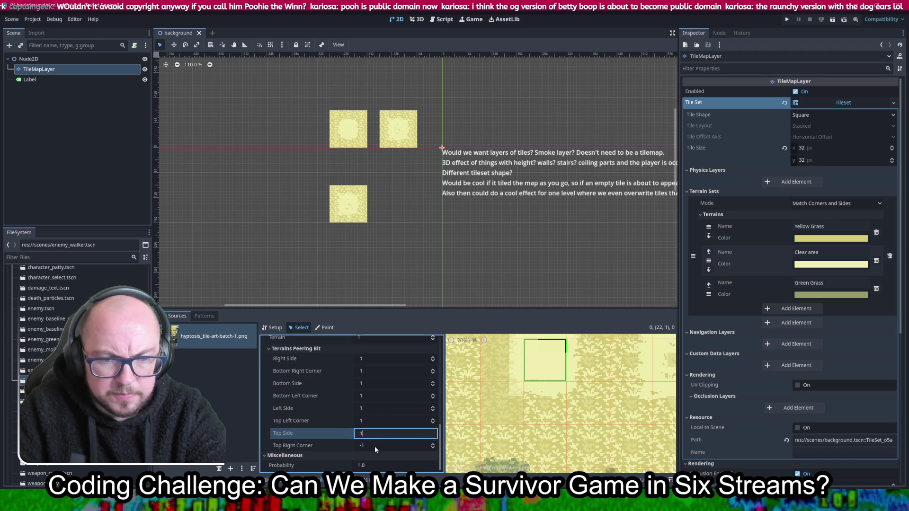
text(1)
key(Tab)
text(1)
Step: Select tile (23,1); set right, bottom-right and bottom bits to 0, bottom-left to 1
scroll(587, 407, down, 2)
scroll(586, 407, down, 1)
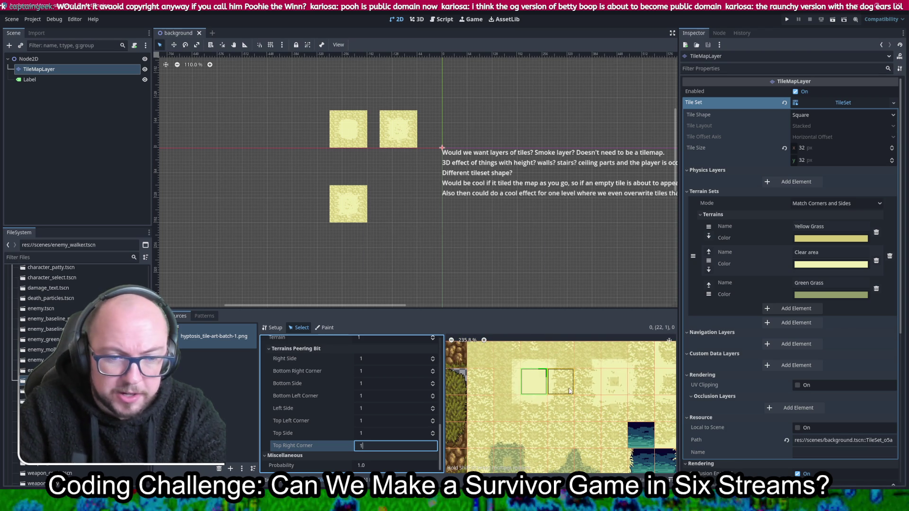
click(561, 412)
scroll(561, 387, up, 3)
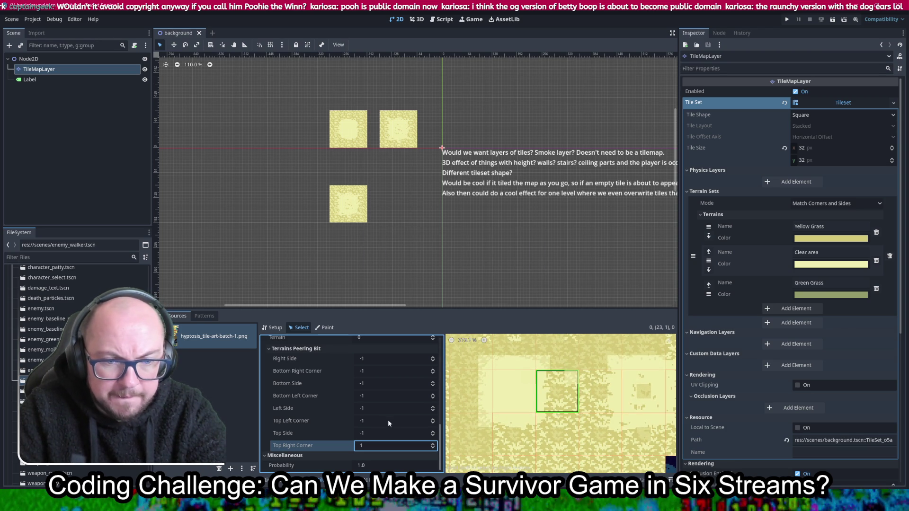
click(385, 360)
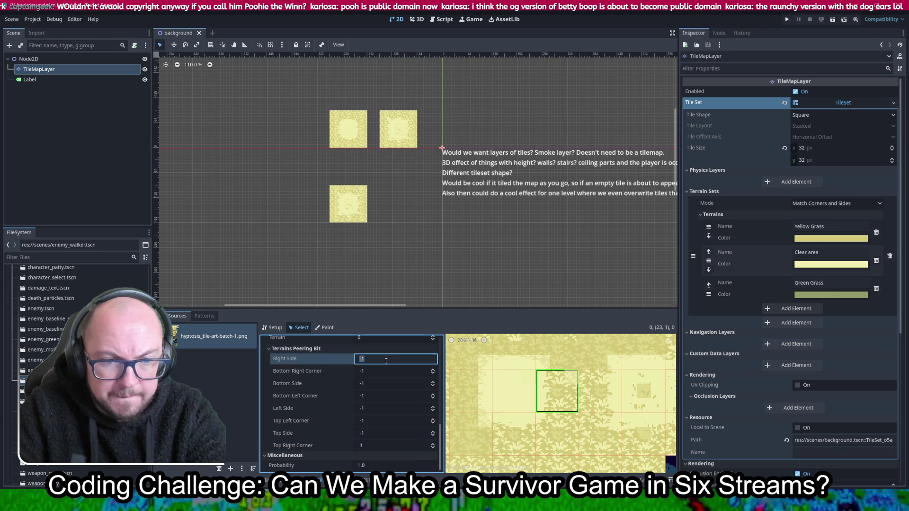
text(0)
click(382, 371)
text(0)
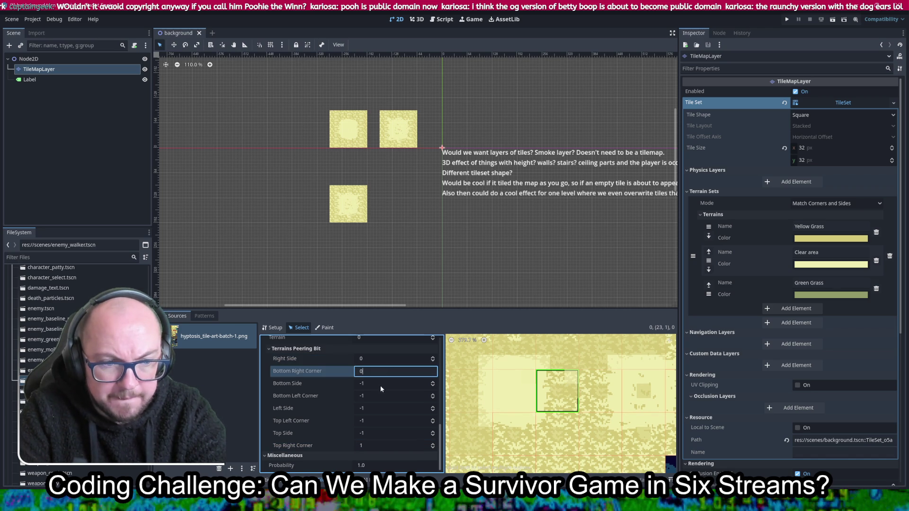
click(379, 384)
text(0)
click(382, 396)
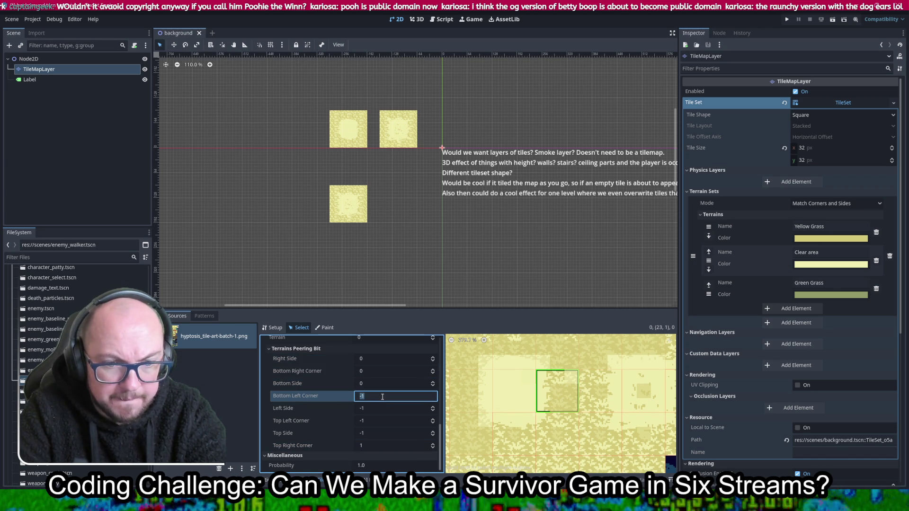
text(1)
Step: Set tile (23,1)'s left and top-left bits to 1, top bits to 0, and save the scene
click(377, 408)
text(1)
click(379, 419)
text(1)
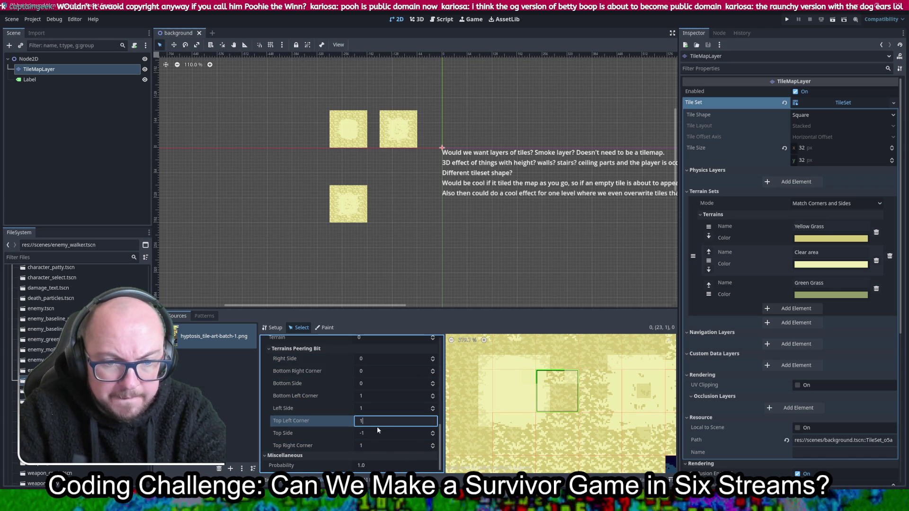
click(377, 429)
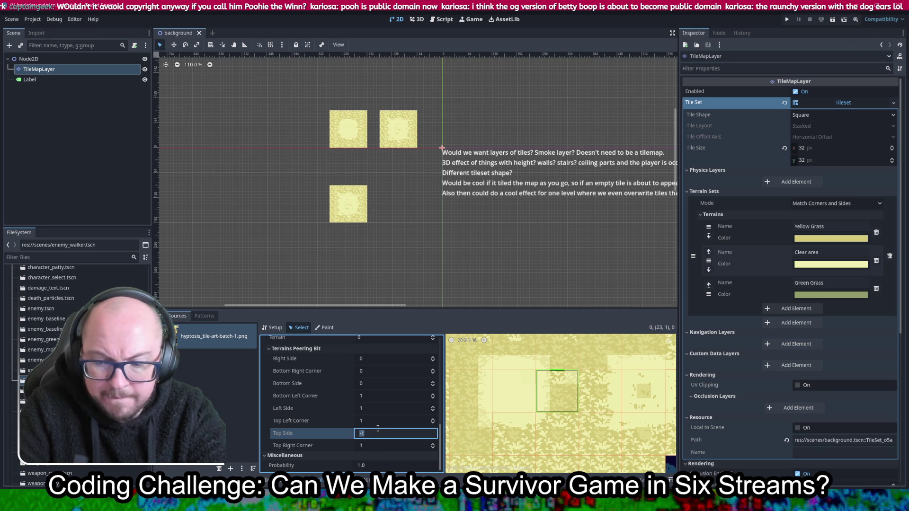
text(0)
click(375, 445)
text(0)
click(390, 397)
key(ctrl+s)
scroll(591, 419, down, 3)
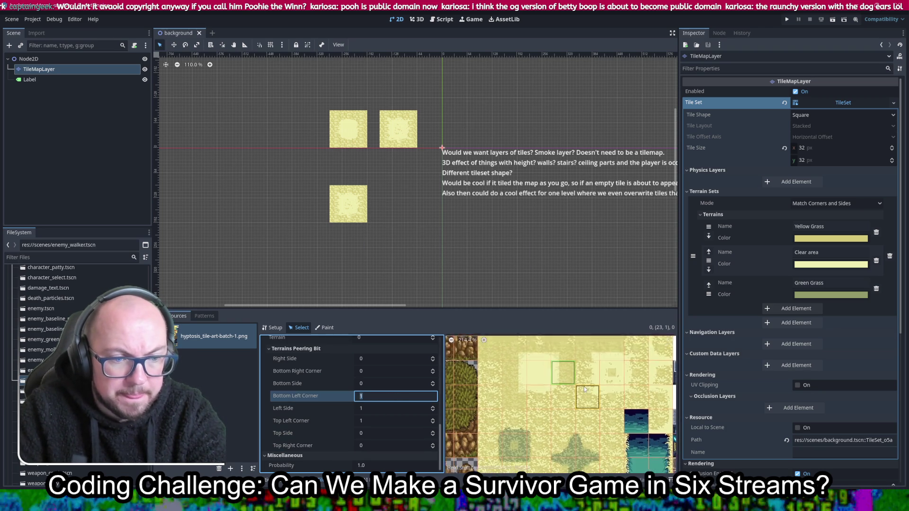
scroll(576, 397, up, 2)
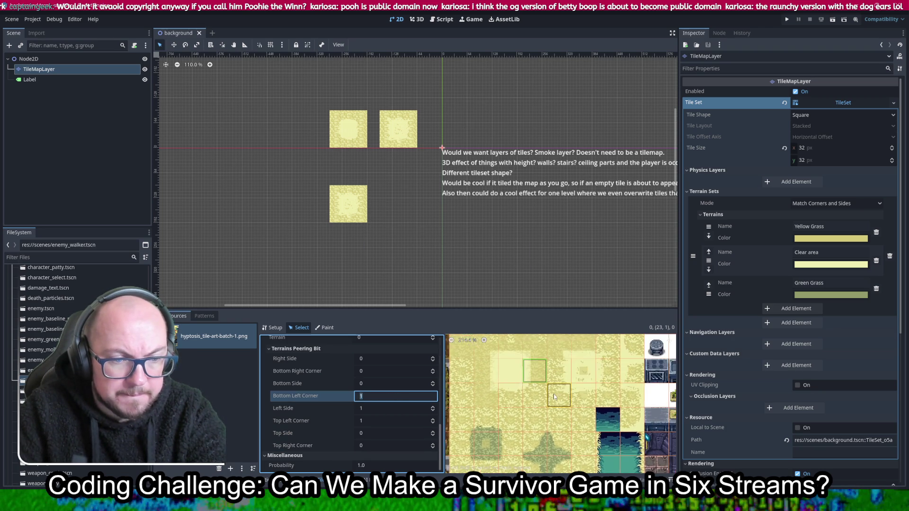
scroll(561, 392, up, 2)
scroll(539, 386, up, 1)
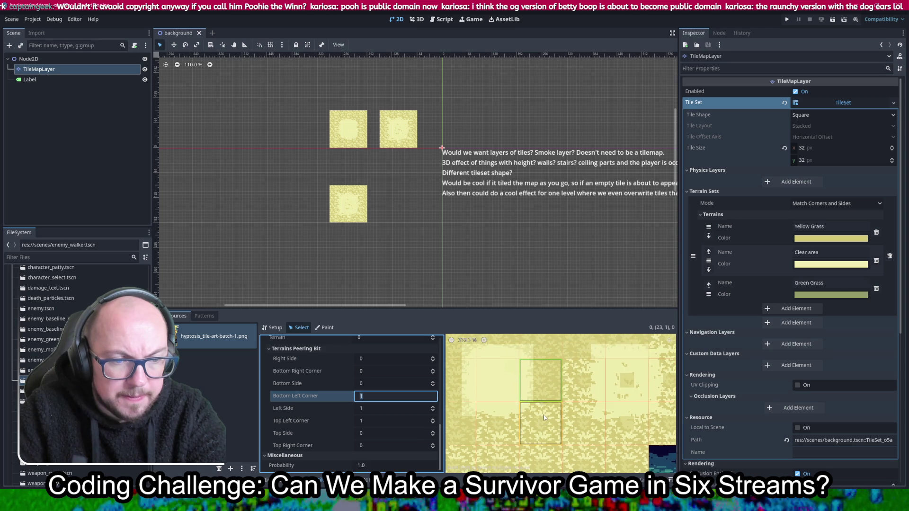
Step: On atlas tile (22,2), set the right, bottom, left and corner peering bits to 0
click(492, 424)
click(372, 361)
text(0)
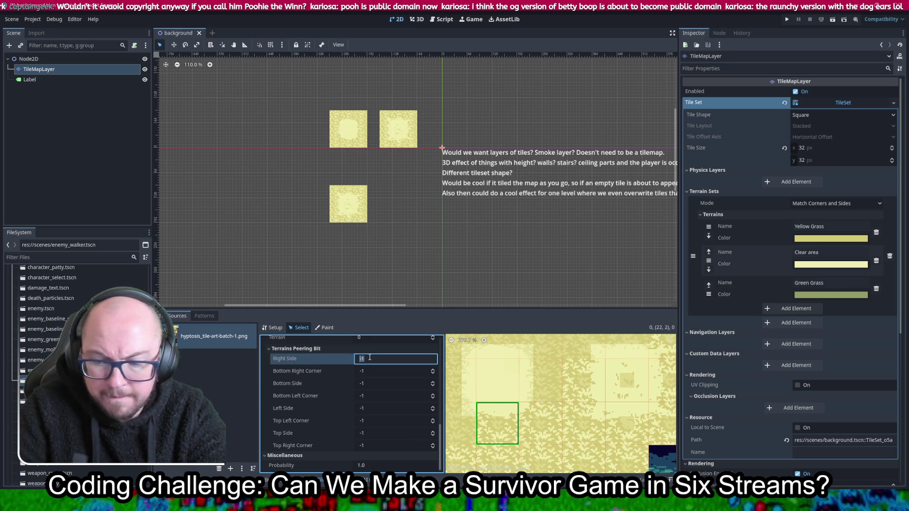
click(371, 371)
text(0)
click(372, 383)
text(0)
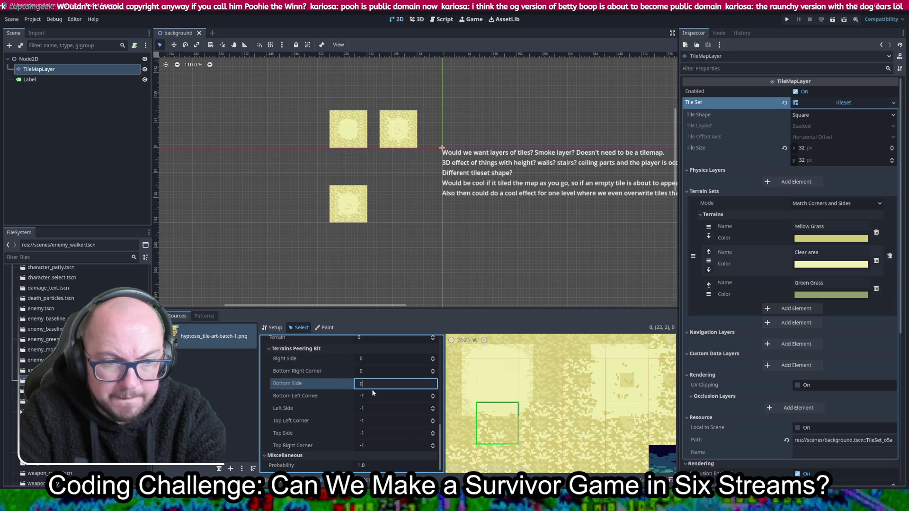
click(372, 395)
text(0)
click(370, 407)
text(0)
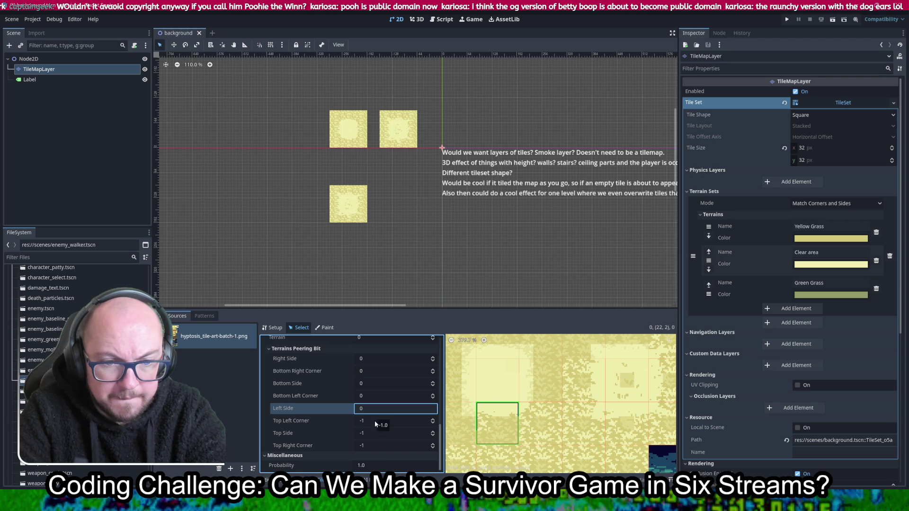
click(374, 420)
text(0)
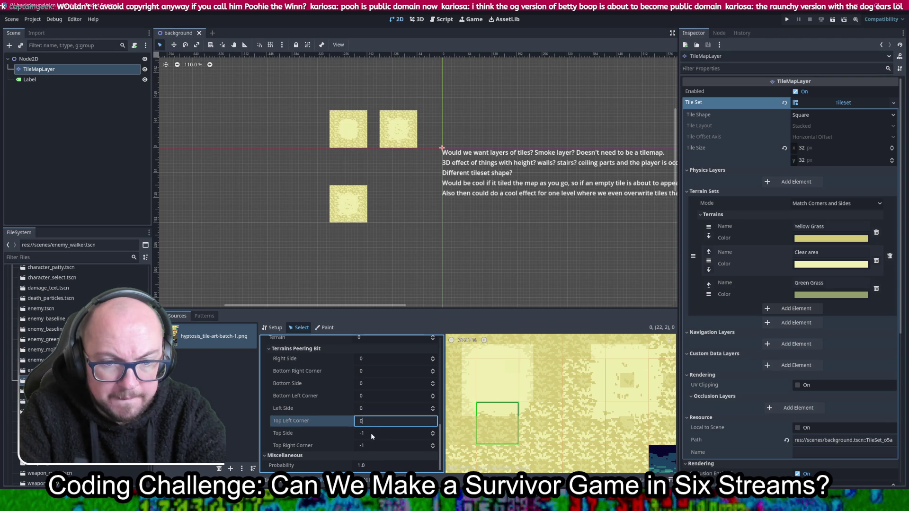
Step: Set tile (22,2)'s top, top-right and top-left peering bits to 1 and save the scene
click(372, 433)
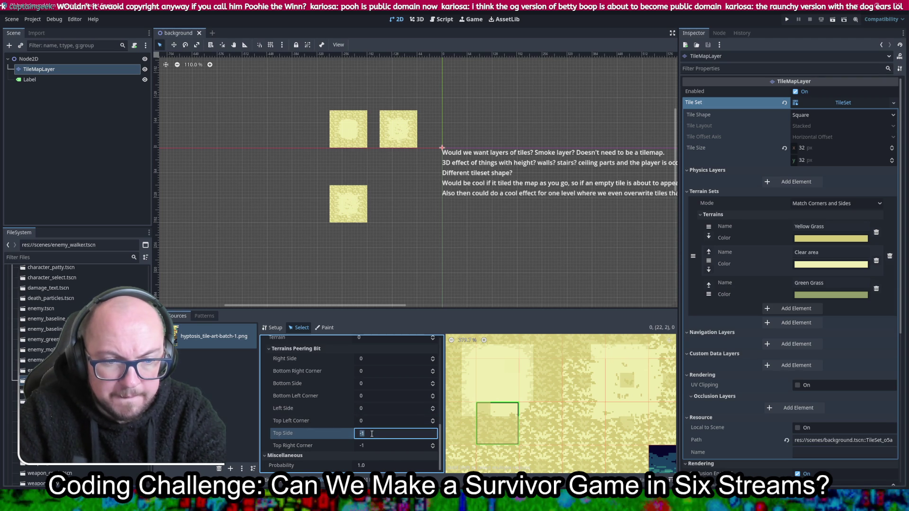
text(1)
click(379, 446)
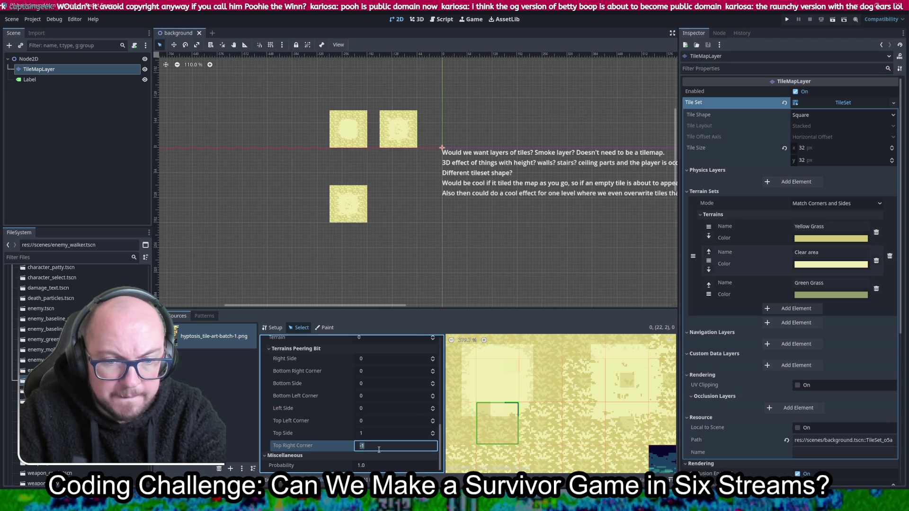
text(1)
click(379, 421)
text(1)
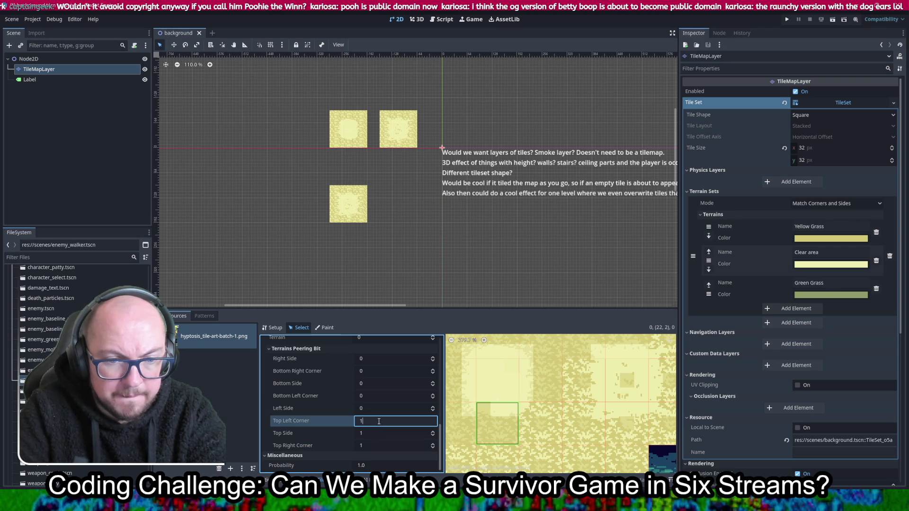
key(ctrl+s)
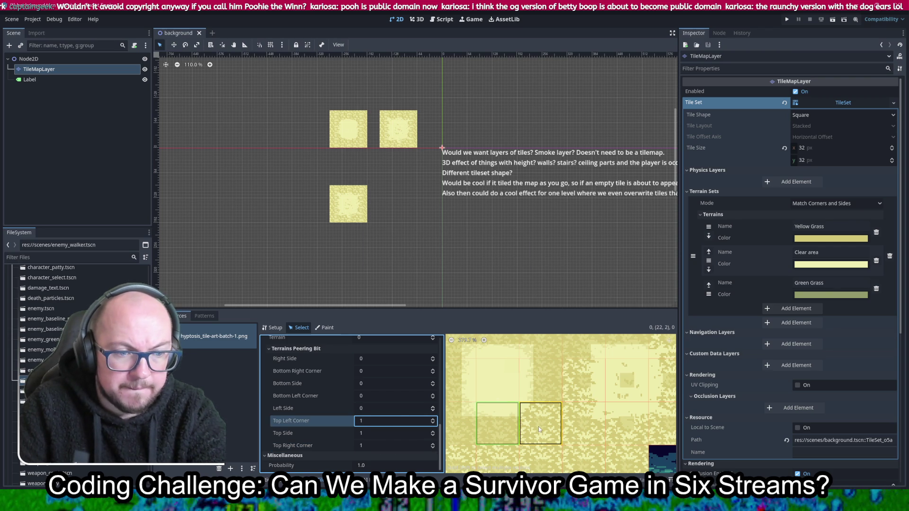
Step: Select the next atlas tile and enter 1, then 0, in its first peering bits
click(524, 422)
text(1)
key(Tab)
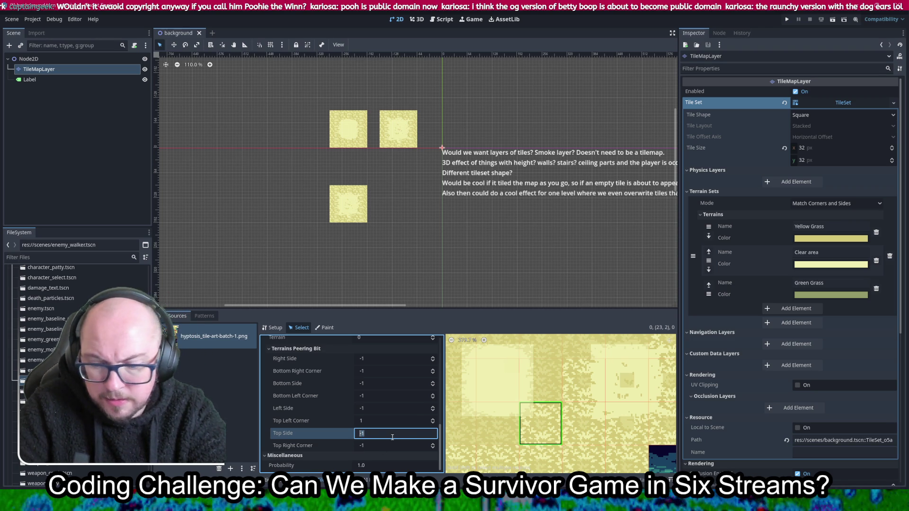
text(0)
key(Tab)
key(BackSpace)
text(0)
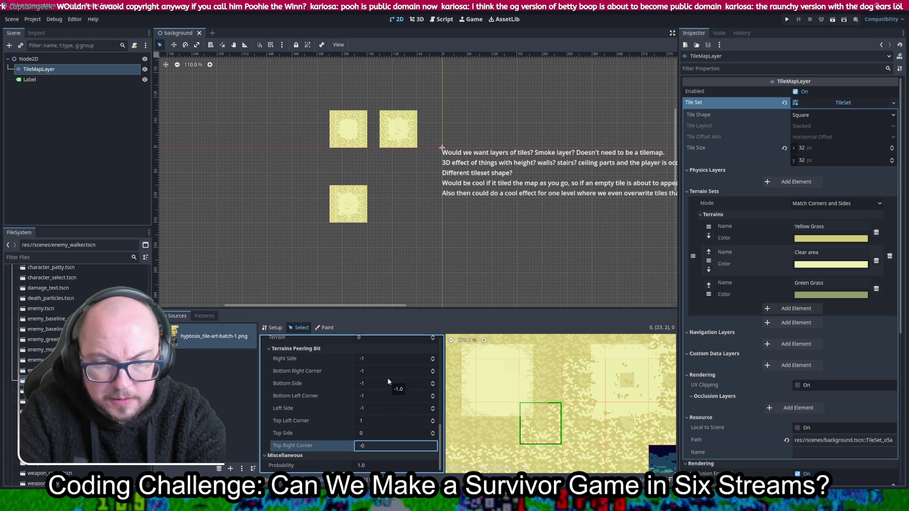
Step: Set that tile's right, bottom-right, bottom, bottom-left and left peering bits to 0
click(390, 358)
text(0)
click(388, 370)
key(BackSpace)
text(0)
double_click(384, 387)
text(0)
double_click(377, 396)
text(0)
double_click(370, 407)
text(0)
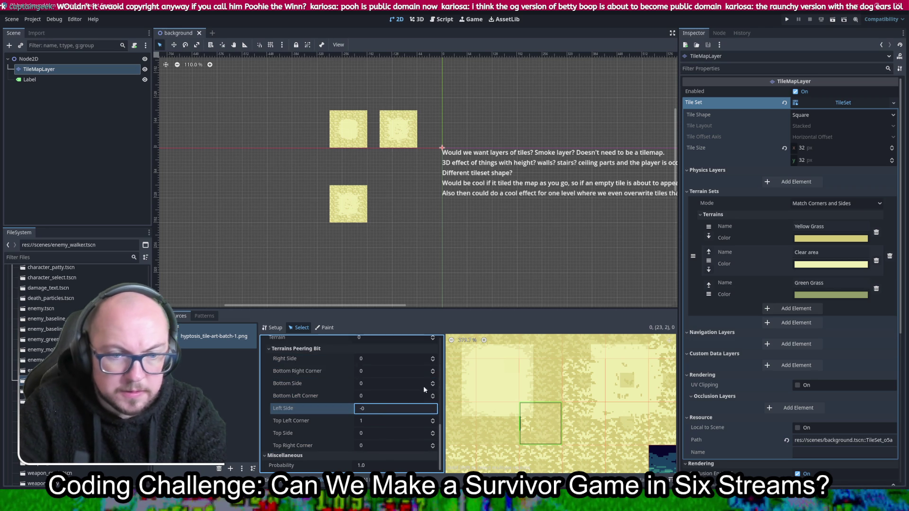
key(Tab)
Step: Make atlas tile (20,1) Clear area by setting its peering bits to 1
scroll(548, 419, down, 1)
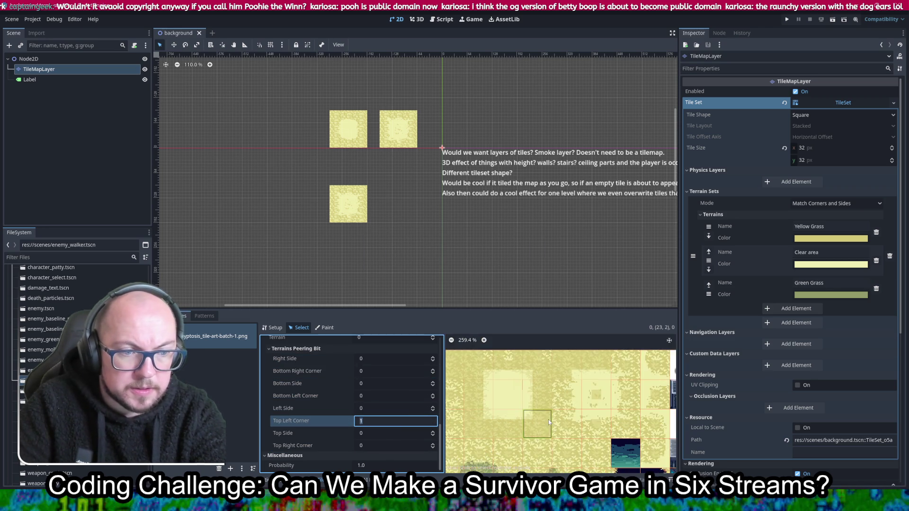
scroll(548, 419, down, 2)
scroll(532, 403, down, 2)
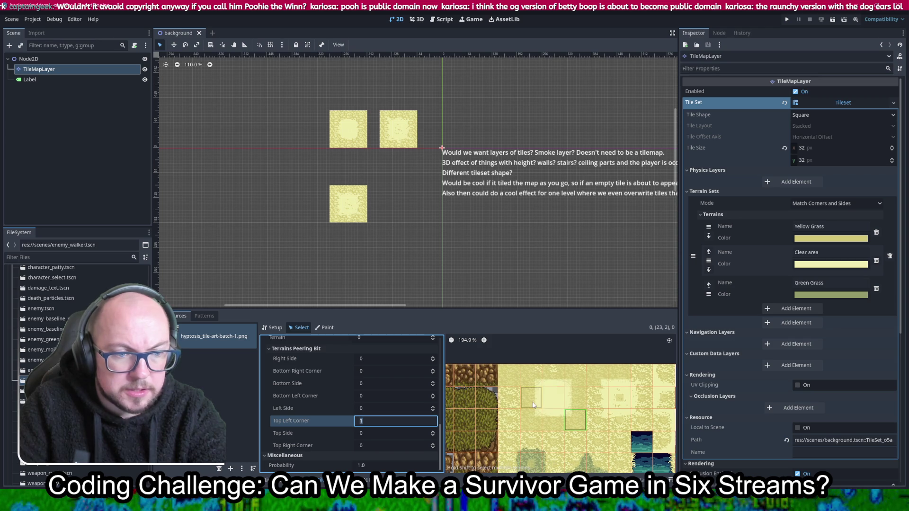
click(510, 399)
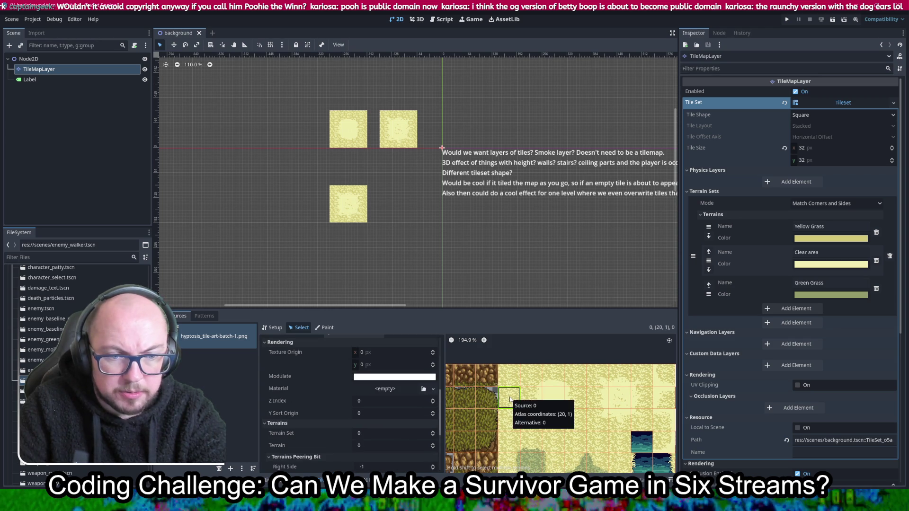
scroll(307, 429, down, 4)
click(377, 383)
text(1	1	1	1	1)
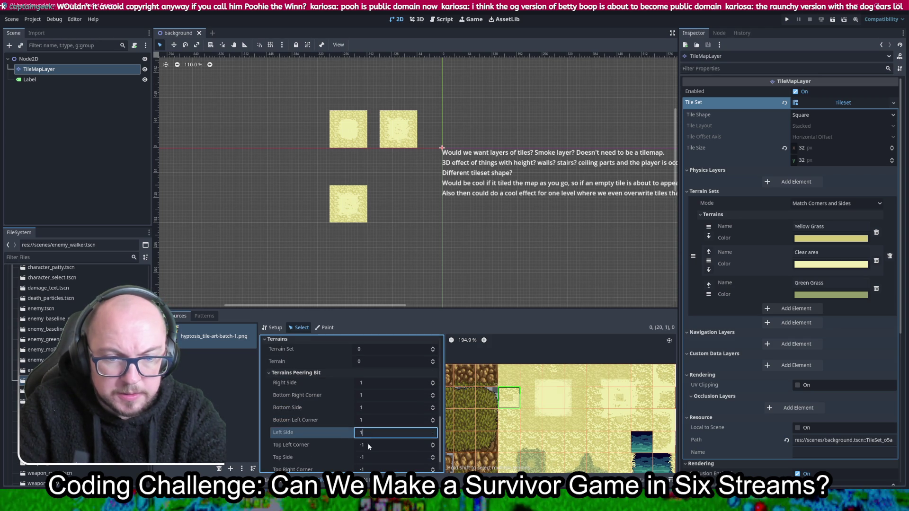
key(Tab)
text(1)
click(377, 446)
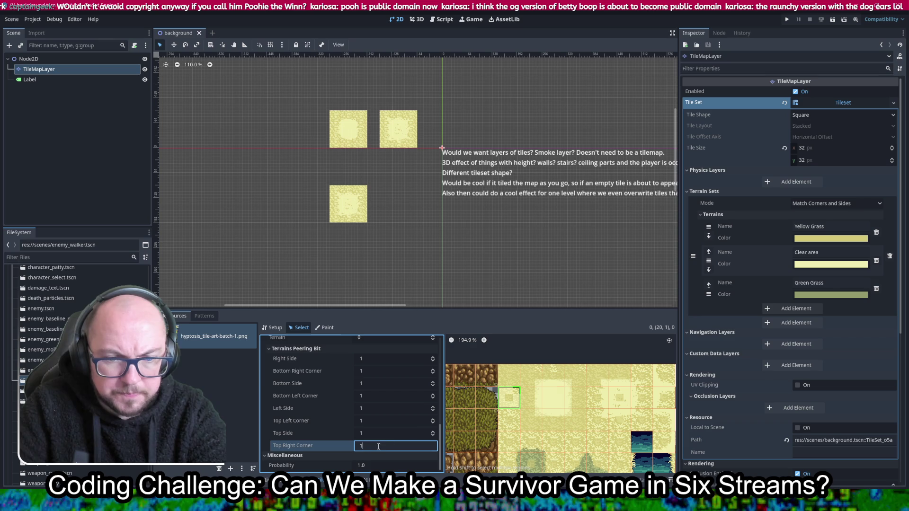
Step: On another tile, set the bottom-right, bottom, bottom-left and left peering bits to 0 (Yellow Grass)
scroll(521, 416, up, 4)
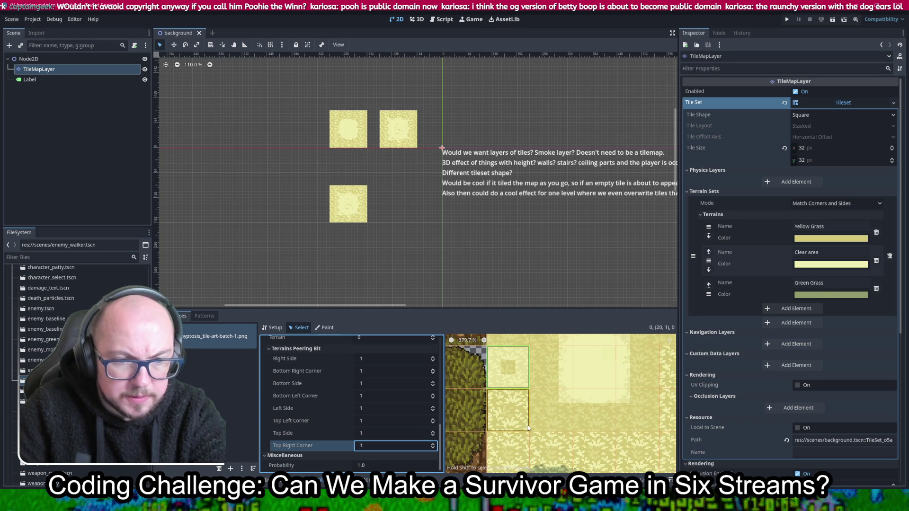
click(387, 359)
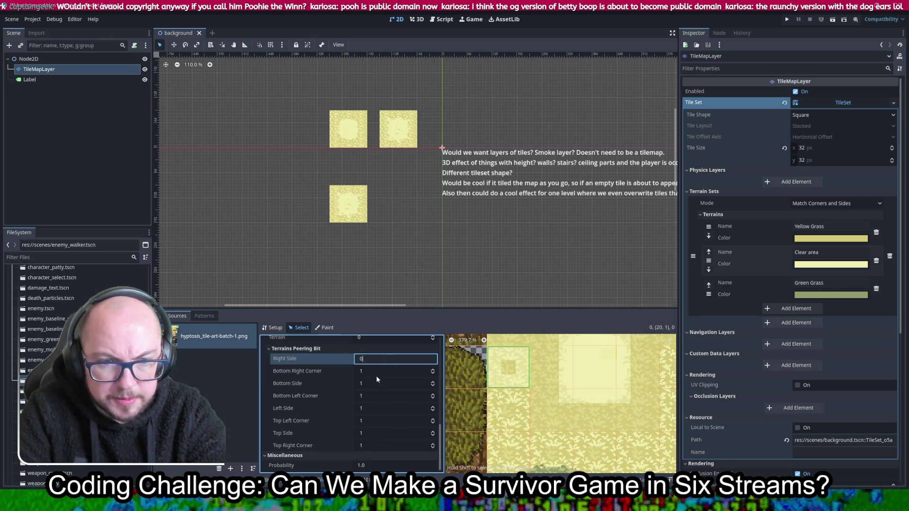
click(376, 376)
text(0)
click(372, 384)
text(0)
click(369, 396)
text(0)
click(366, 407)
text(0)
Step: Set that tile's top-left, top and top-right peering bits to 0, making it fully Yellow Grass
click(369, 420)
text(0)
click(370, 433)
text(0)
click(372, 445)
text(0)
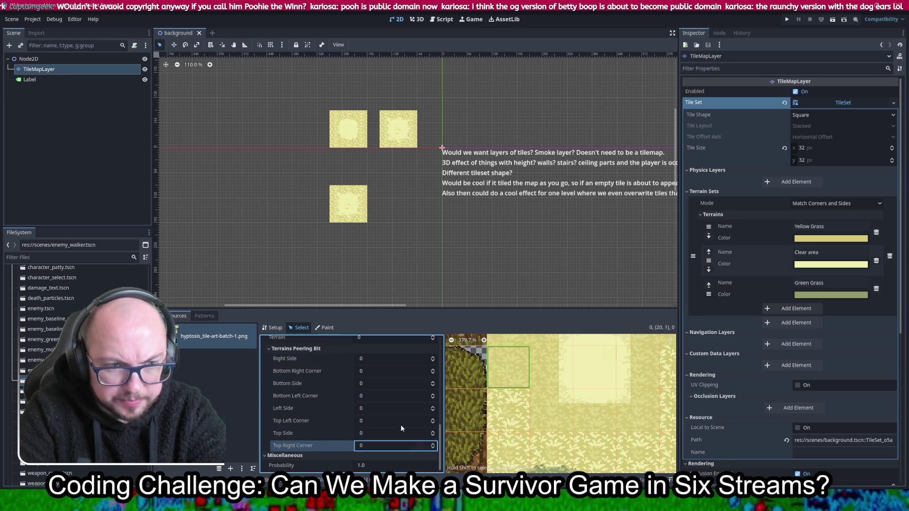
key(Return)
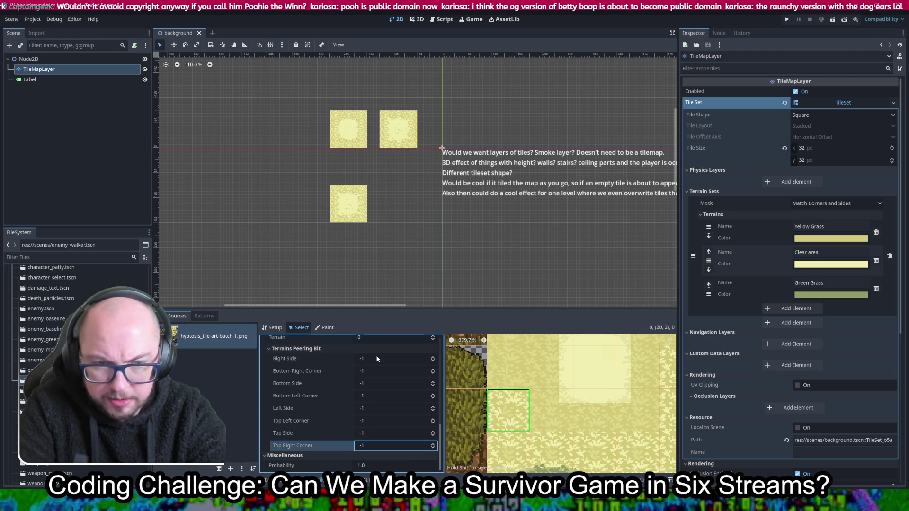
Step: On the next tile, set the right, bottom-right, bottom and bottom-left peering bits to 0
click(370, 360)
text(0)
click(393, 372)
text(0)
click(382, 382)
text(0)
click(370, 394)
text(0)
click(373, 408)
text(0)
Step: Set that tile's left, top-left and top peering bits to 0 as well
click(371, 421)
text(0)
click(371, 432)
text(0)
click(373, 445)
text(0)
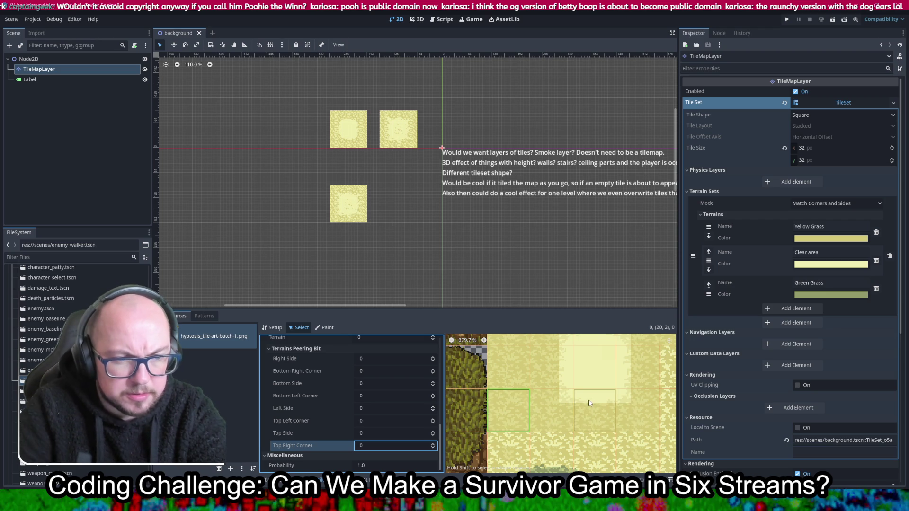
Step: Drag-select a block of yellow grass tiles in the atlas
scroll(596, 406, down, 3)
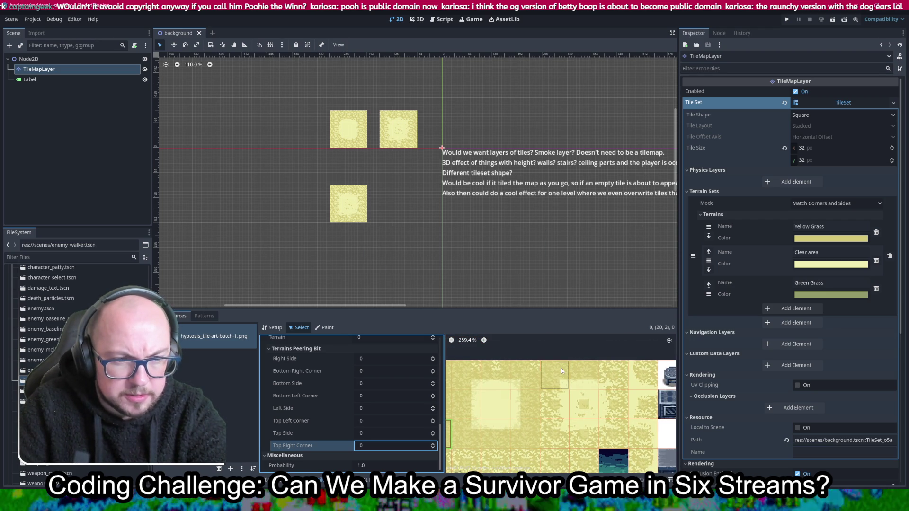
scroll(602, 403, down, 2)
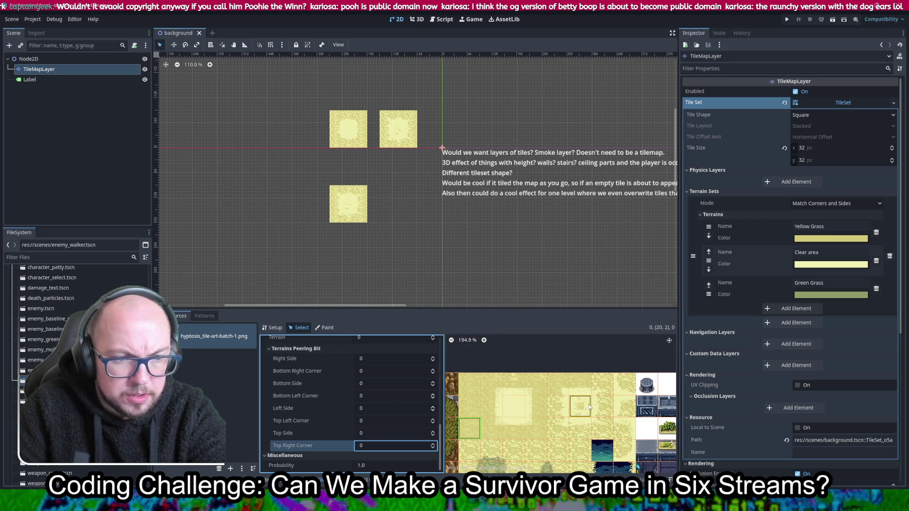
drag(558, 345, 613, 438)
Step: Set the selected yellow grass tile block's Terrain Set to 0, then select a single grass tile
scroll(327, 404, down, 3)
click(396, 434)
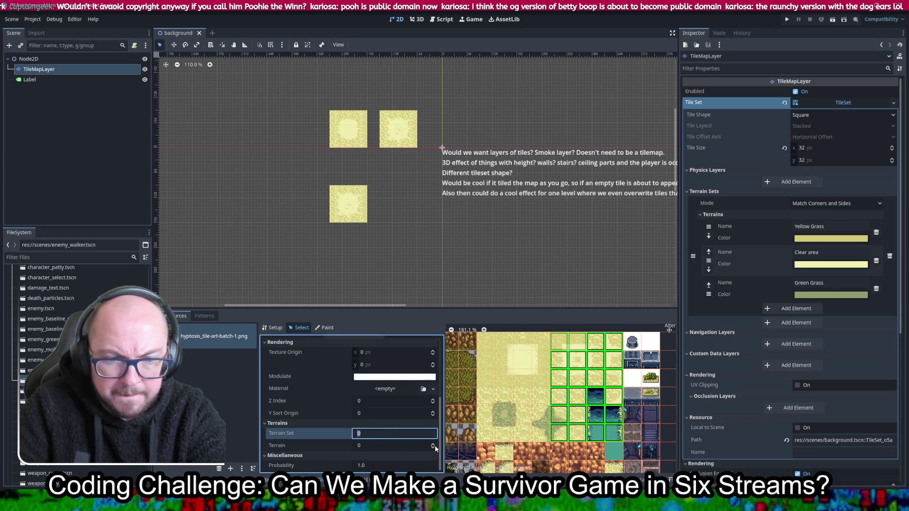
click(433, 448)
click(432, 436)
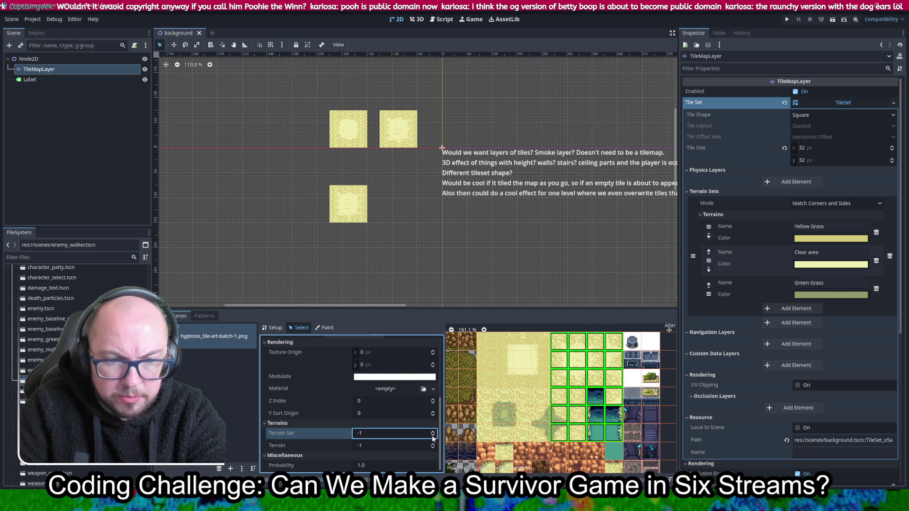
mouse_move(509, 422)
mouse_down()
mouse_move(527, 388)
mouse_move(555, 422)
mouse_up()
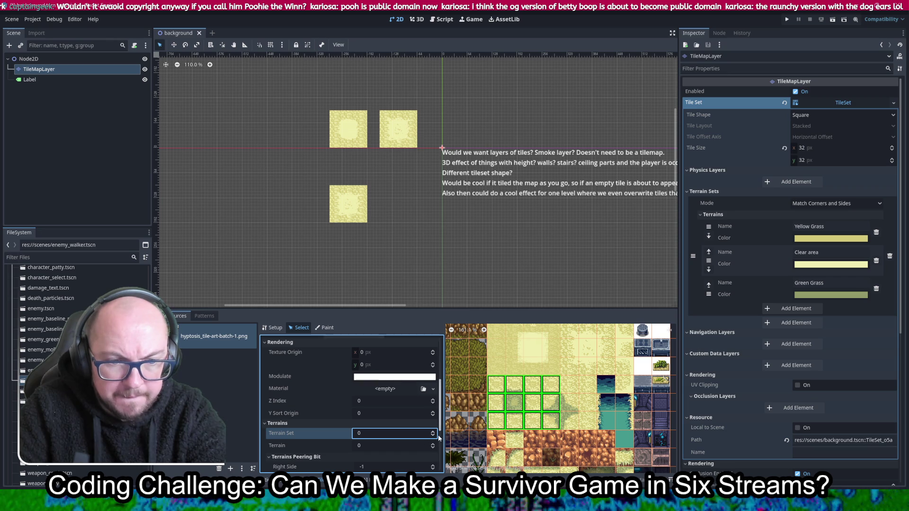
click(588, 384)
scroll(575, 386, up, 2)
scroll(497, 390, up, 2)
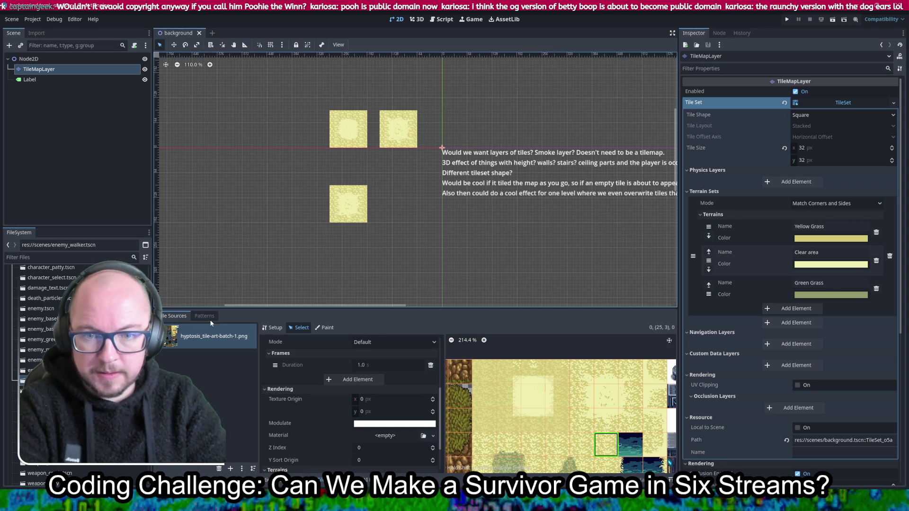
Step: Erase the old grass tiles from the background map, save, and choose Terrain 0 for painting
click(369, 482)
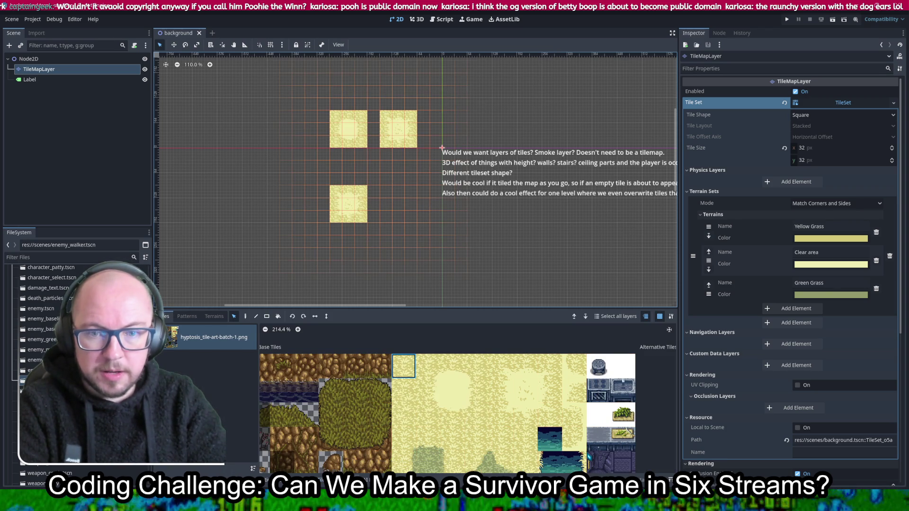
click(245, 316)
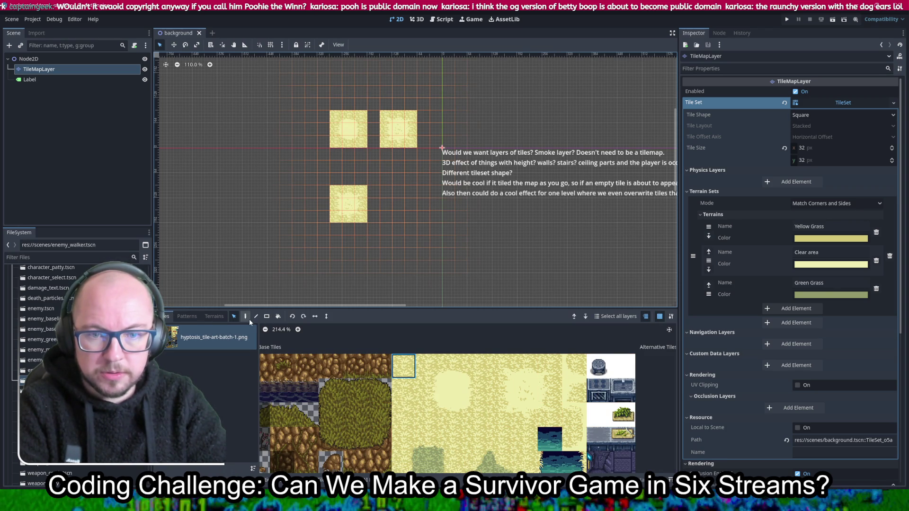
click(303, 316)
mouse_move(355, 116)
mouse_down()
mouse_move(339, 133)
mouse_move(374, 158)
mouse_move(331, 146)
mouse_move(319, 128)
mouse_move(337, 132)
mouse_move(330, 222)
mouse_move(345, 185)
mouse_move(361, 230)
mouse_up()
key(ctrl+s)
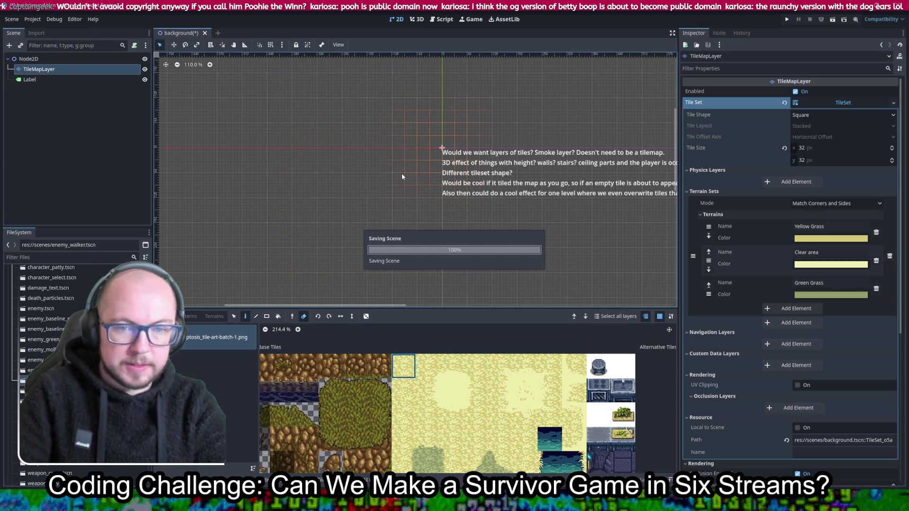
click(214, 317)
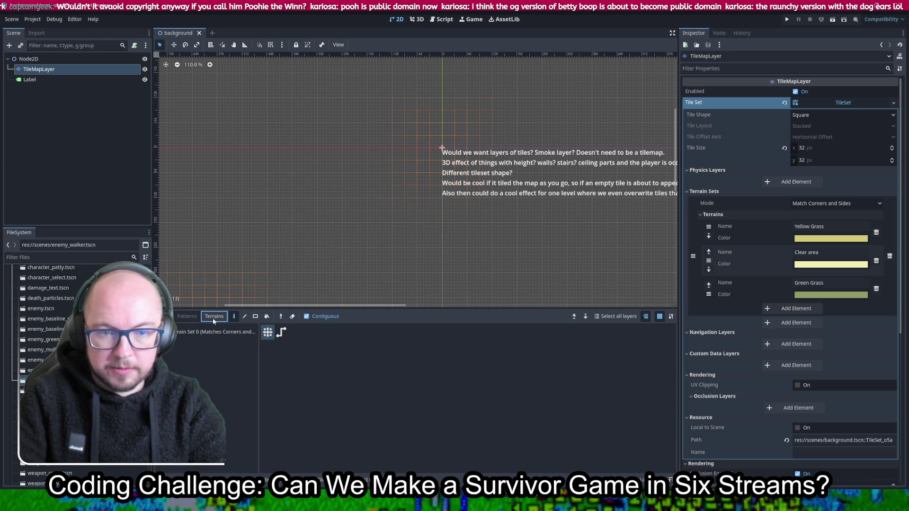
click(180, 347)
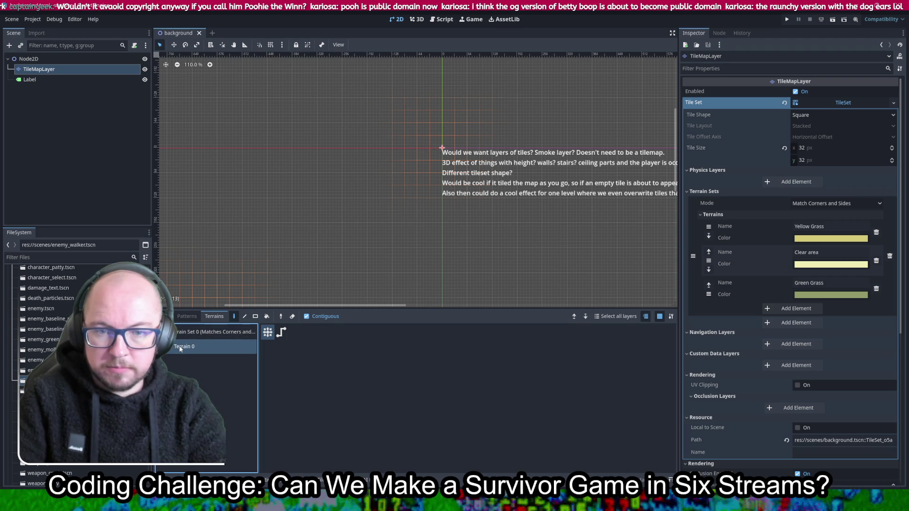
Step: Paint test patches, columns and rows of Terrain 0 across the background map
mouse_move(315, 217)
mouse_down()
mouse_move(393, 203)
mouse_move(313, 222)
mouse_move(322, 247)
mouse_move(364, 227)
mouse_move(362, 264)
mouse_move(321, 234)
mouse_move(427, 214)
mouse_move(351, 155)
mouse_move(411, 137)
mouse_up()
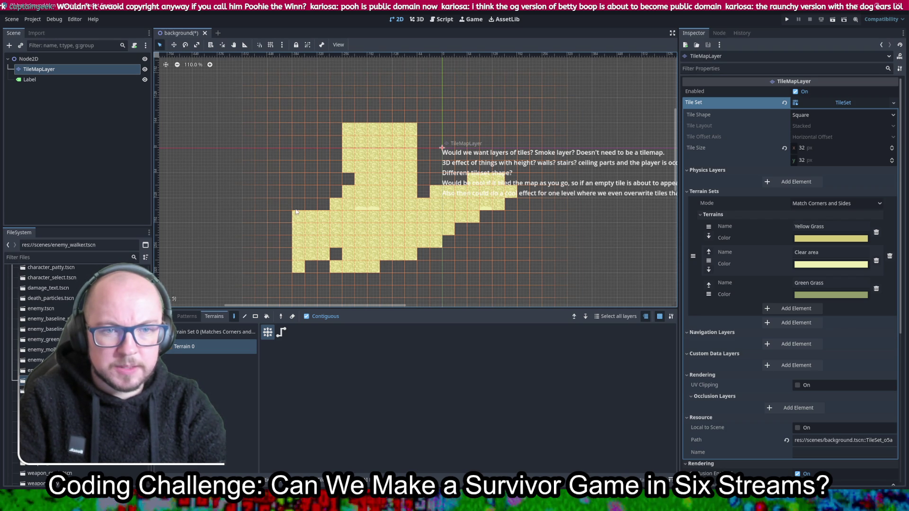
drag(295, 222, 307, 92)
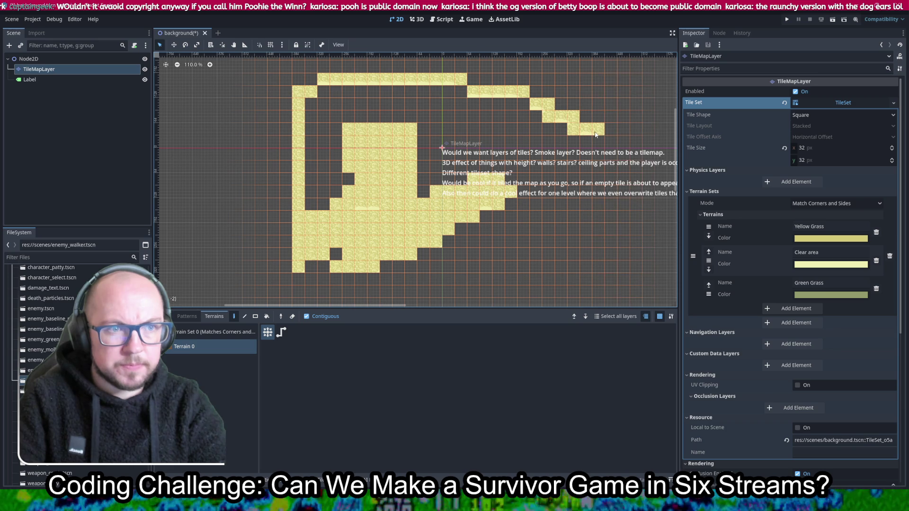
scroll(386, 106, up, 4)
drag(296, 76, 385, 218)
scroll(386, 218, up, 3)
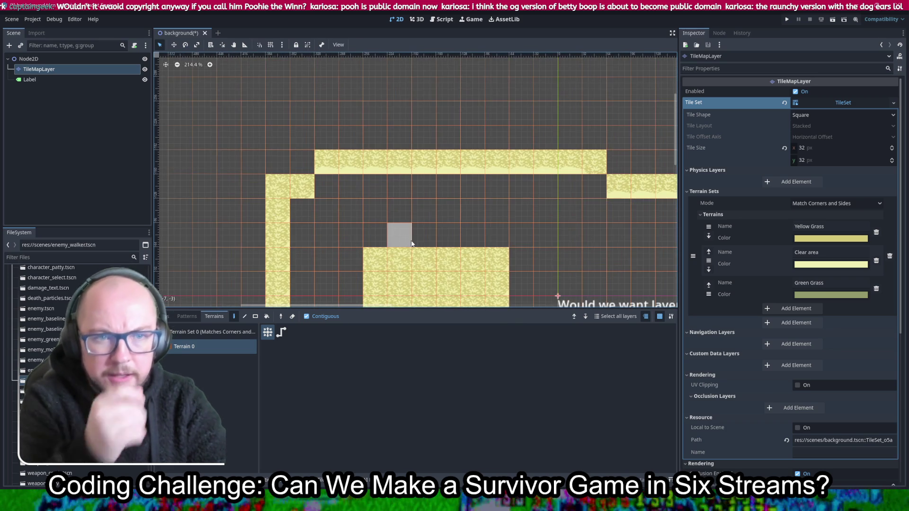
click(331, 195)
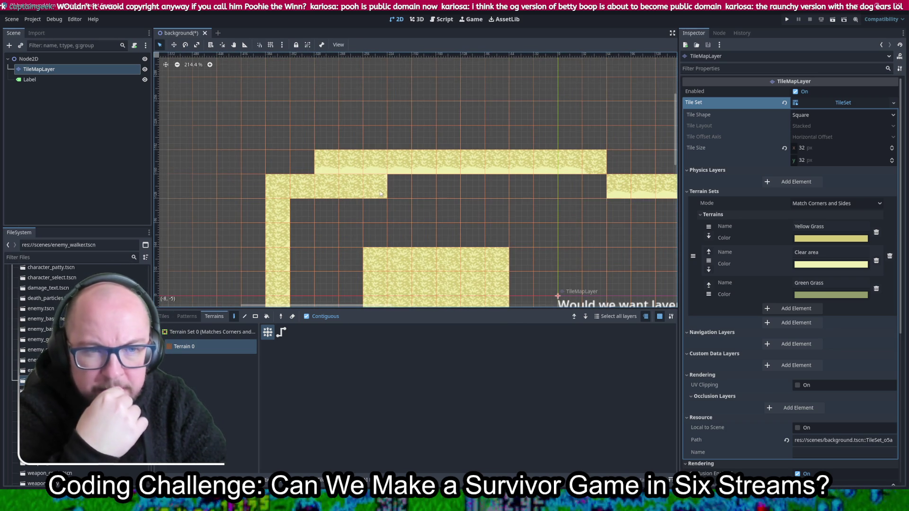
drag(570, 186, 433, 186)
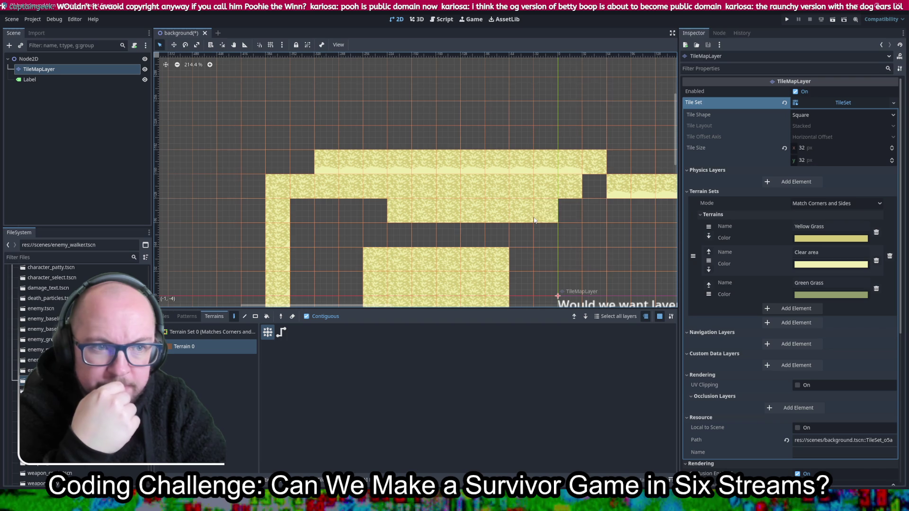
scroll(492, 201, down, 6)
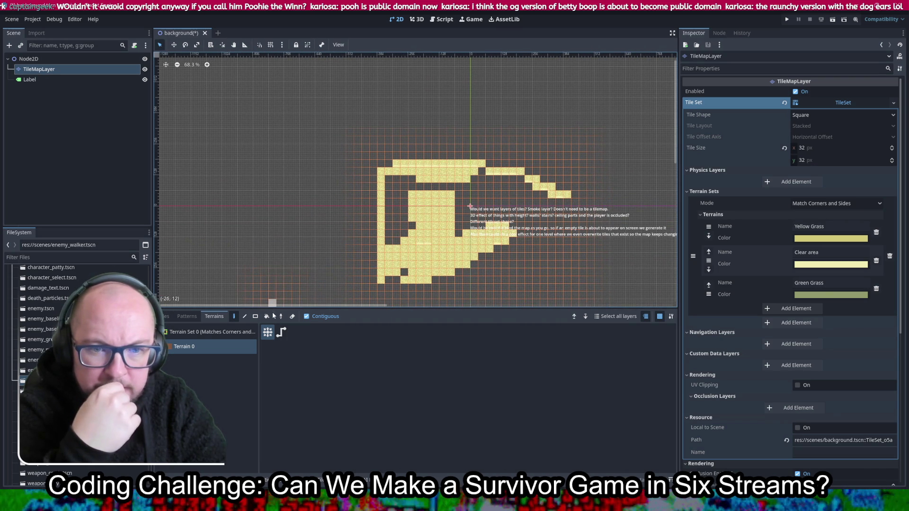
Step: Erase all painted tiles with a rectangle eraser, then paint a yellow terrain rectangle mid-canvas
click(292, 316)
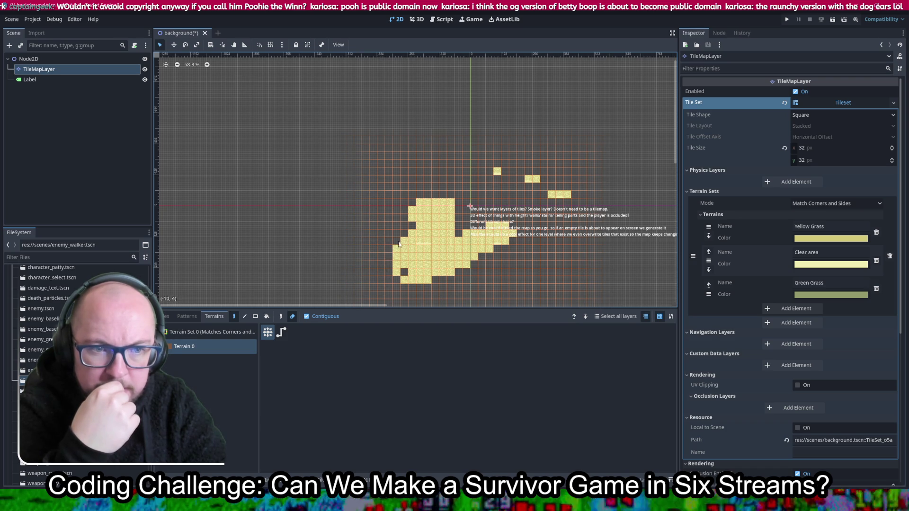
click(257, 316)
mouse_move(358, 149)
mouse_down()
mouse_move(462, 273)
mouse_move(587, 298)
mouse_up()
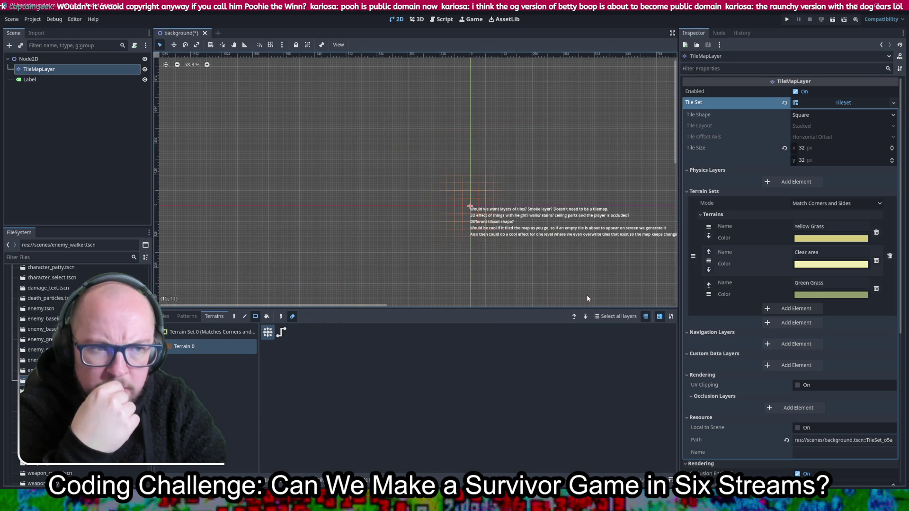
click(234, 318)
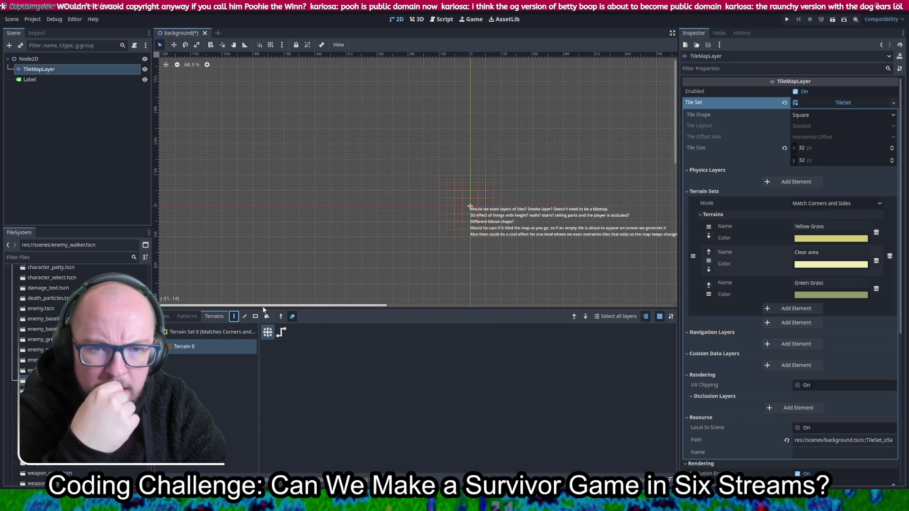
mouse_move(386, 145)
mouse_down()
mouse_move(444, 211)
mouse_move(527, 252)
mouse_up()
Step: Reselect Terrain 0 in the Terrain Set 0 list for painting
scroll(473, 202, up, 4)
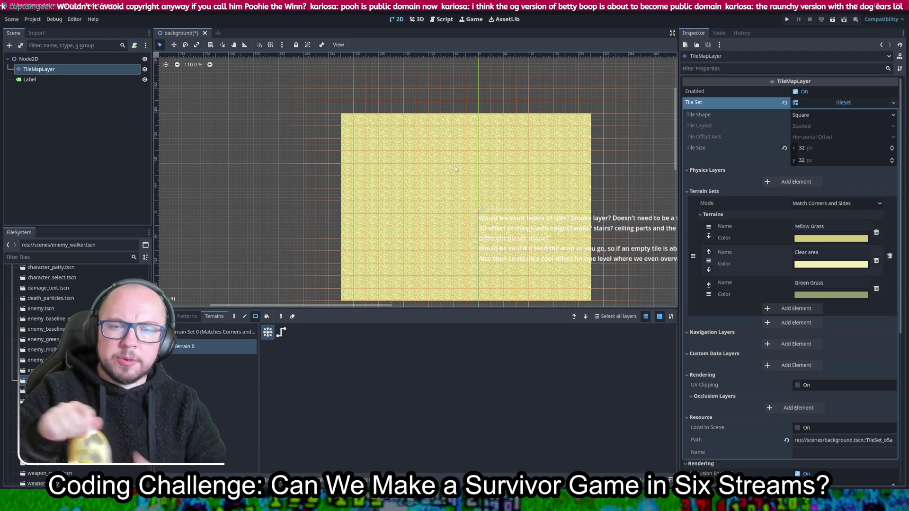
click(226, 351)
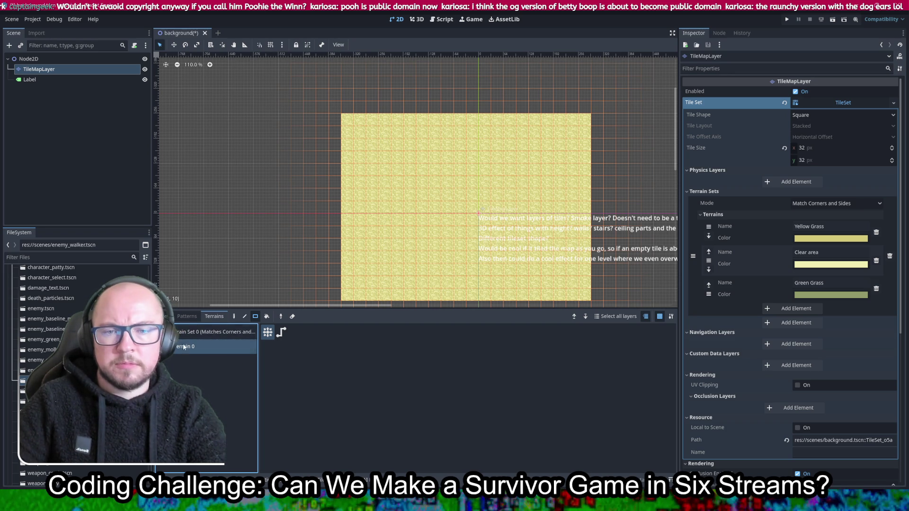
click(161, 331)
click(235, 346)
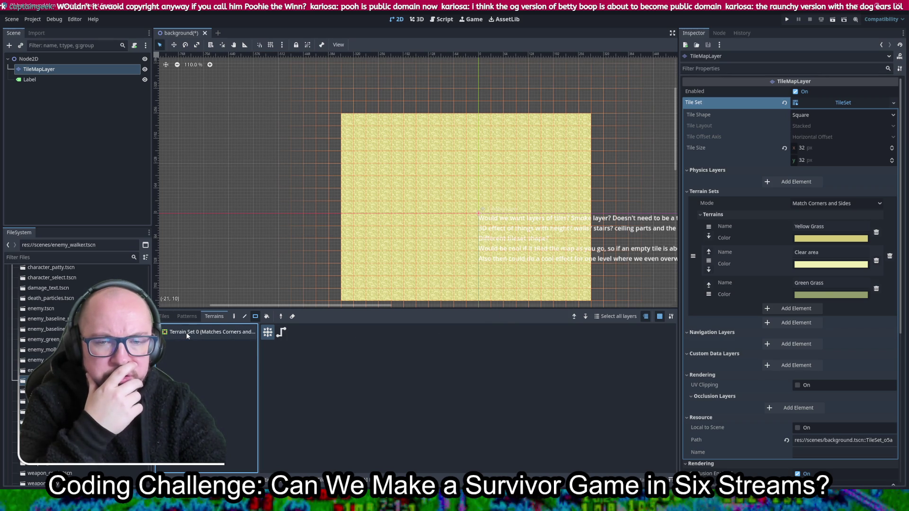
Step: Leave the terrain set's matching mode unchanged and return to the tile atlas palette
click(854, 200)
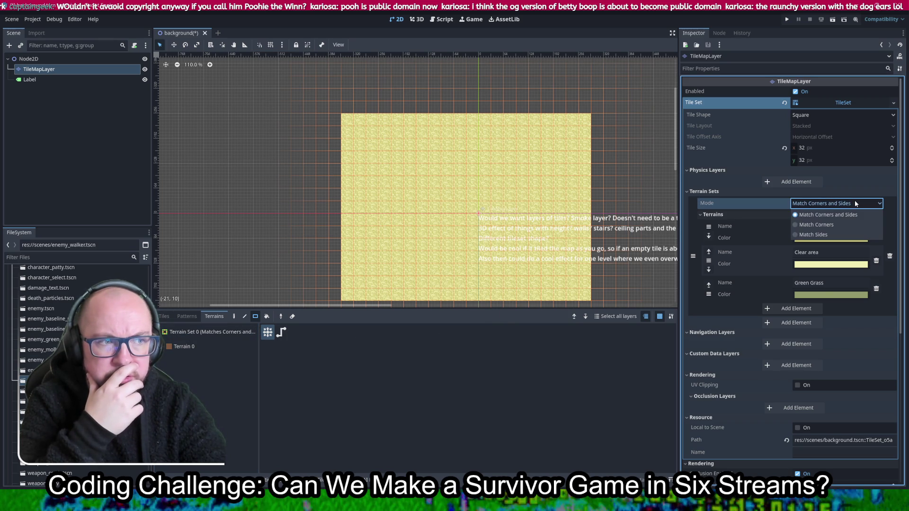
click(850, 204)
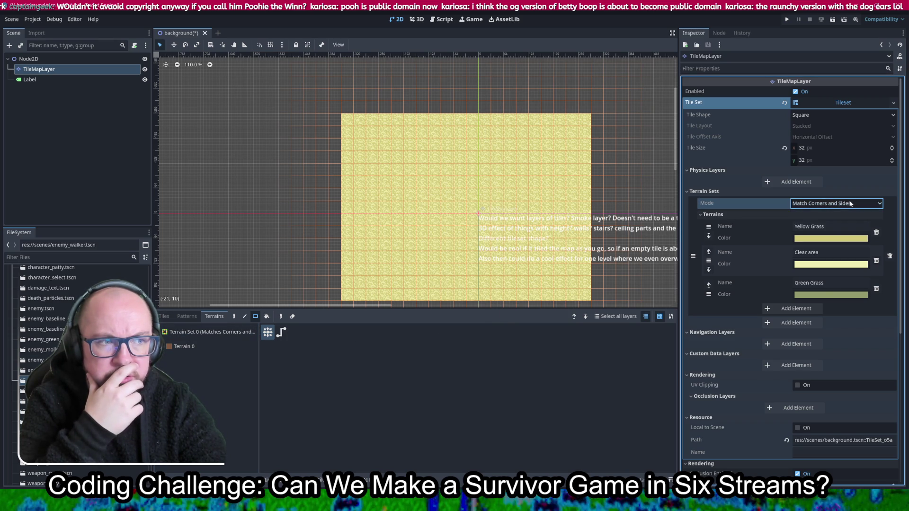
click(163, 317)
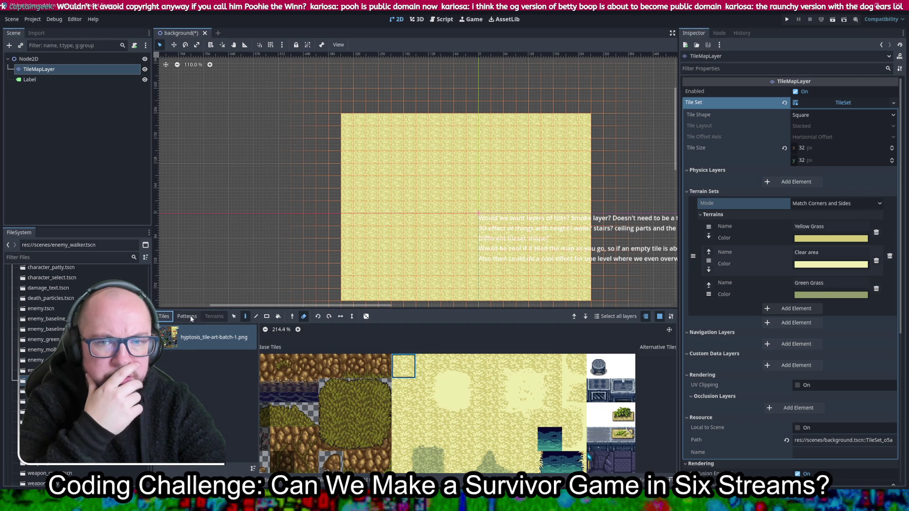
Step: Pick a clear-area tile in the atlas palette and open the TileSet editor for it
click(186, 316)
click(208, 317)
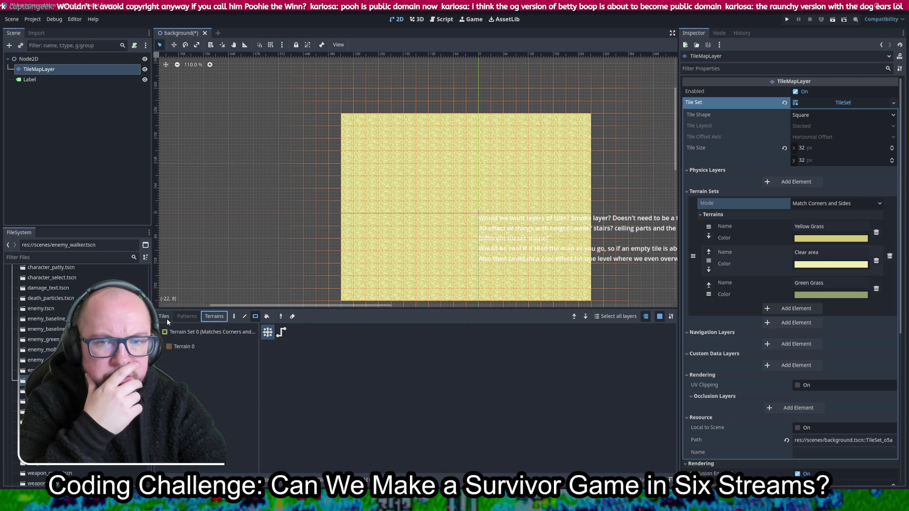
click(163, 316)
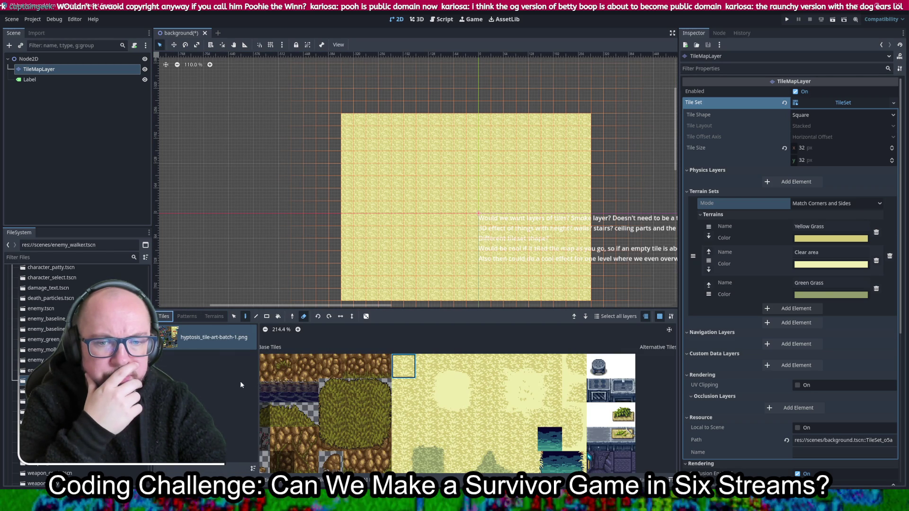
click(429, 393)
double_click(428, 390)
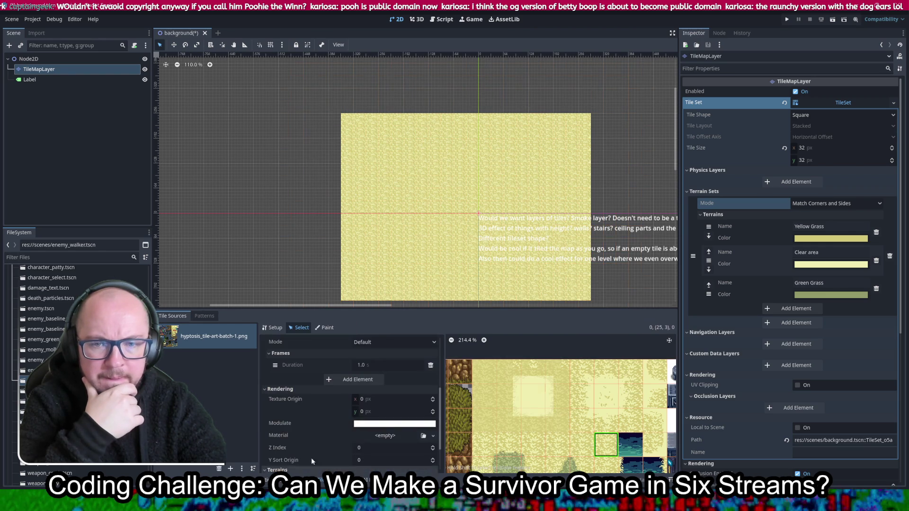
click(217, 318)
click(173, 316)
Step: Find and select the clear patch's top-edge border tile (22,0) in the atlas
scroll(303, 407, down, 5)
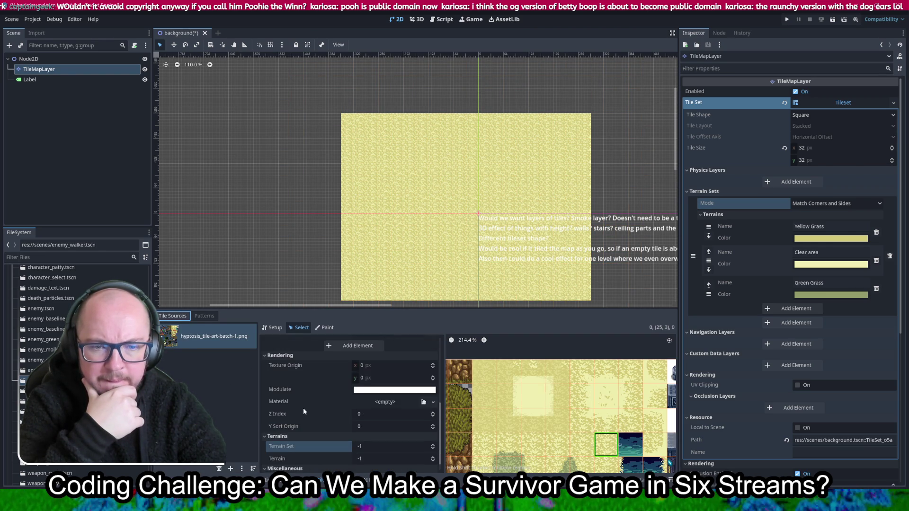
click(493, 391)
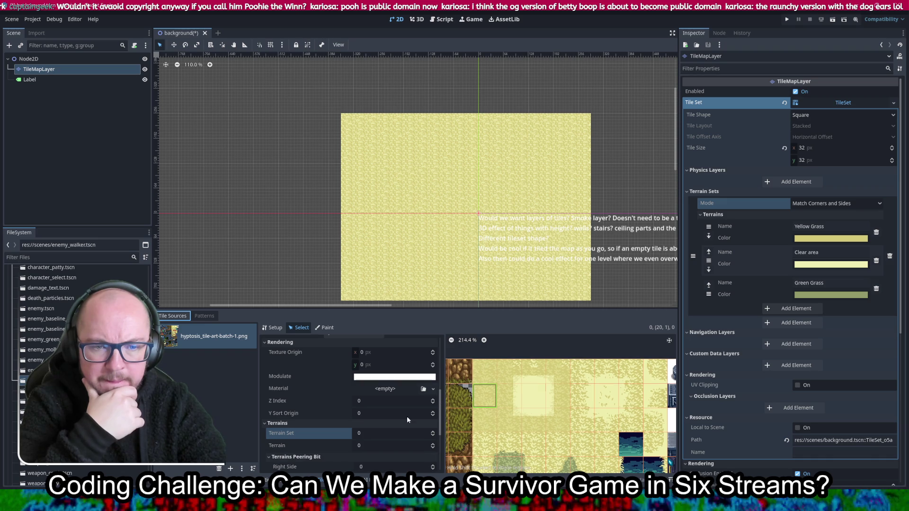
scroll(346, 398, down, 2)
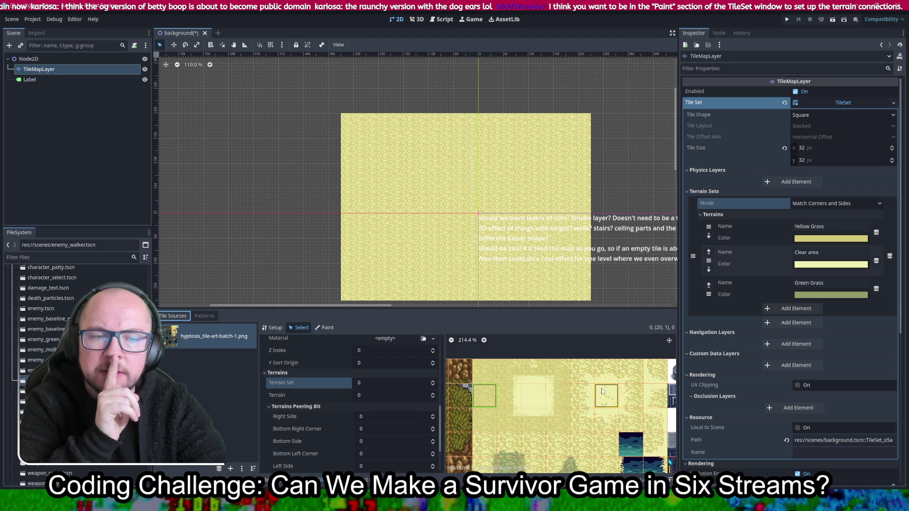
scroll(531, 376, up, 3)
drag(548, 439, 550, 419)
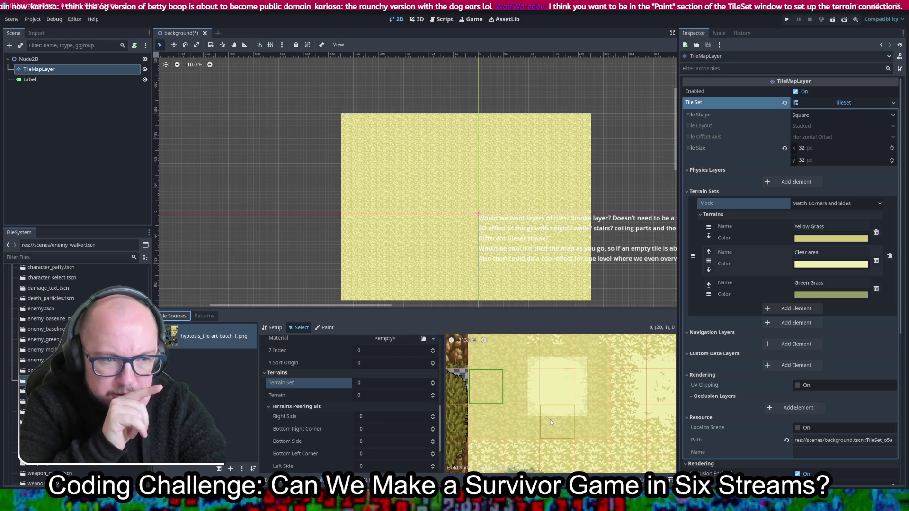
scroll(552, 416, up, 5)
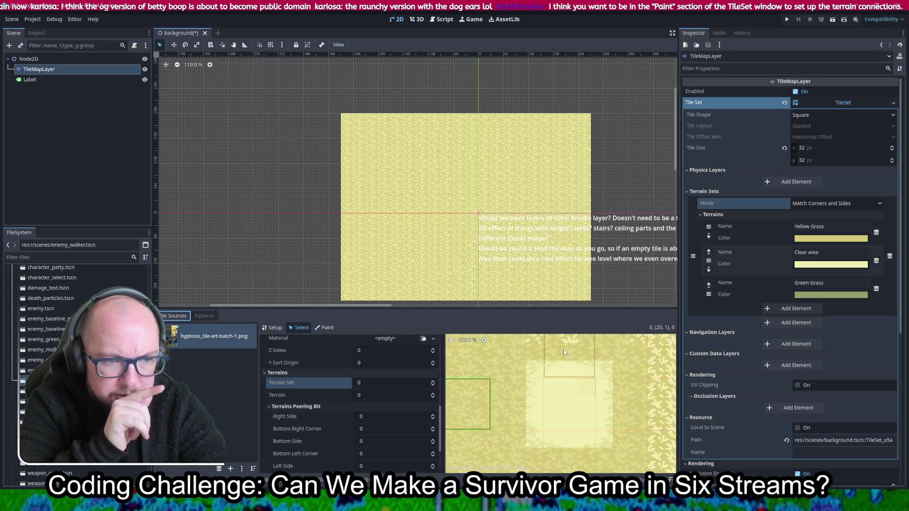
click(565, 393)
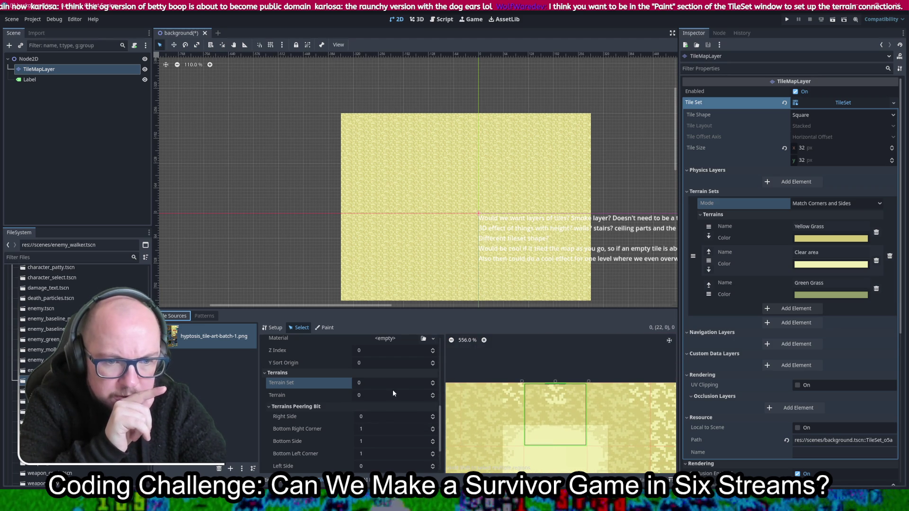
scroll(393, 390, down, 1)
scroll(395, 391, down, 2)
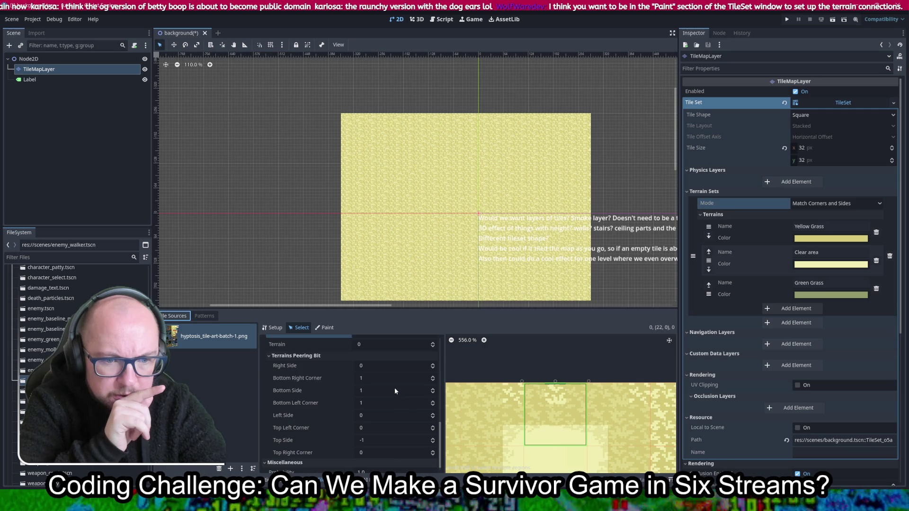
Step: Set top peering bits to 0 on tiles (21,0) and (22,0), including Top Right Corner 0
click(397, 441)
click(513, 407)
click(382, 451)
text(0)
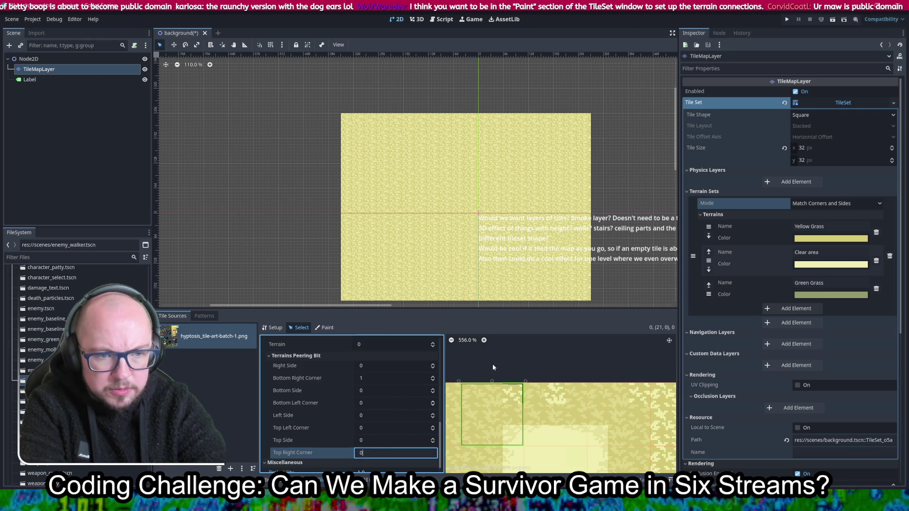
click(505, 410)
click(547, 401)
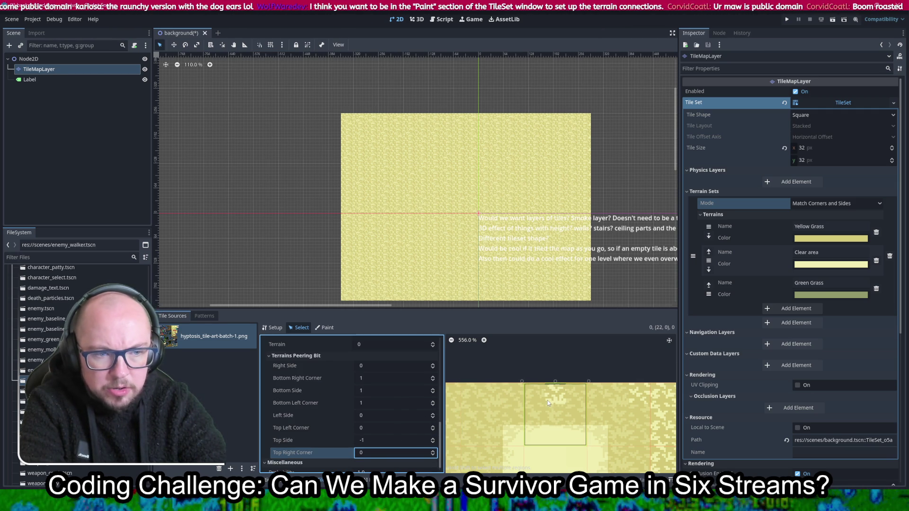
click(375, 430)
text(0)
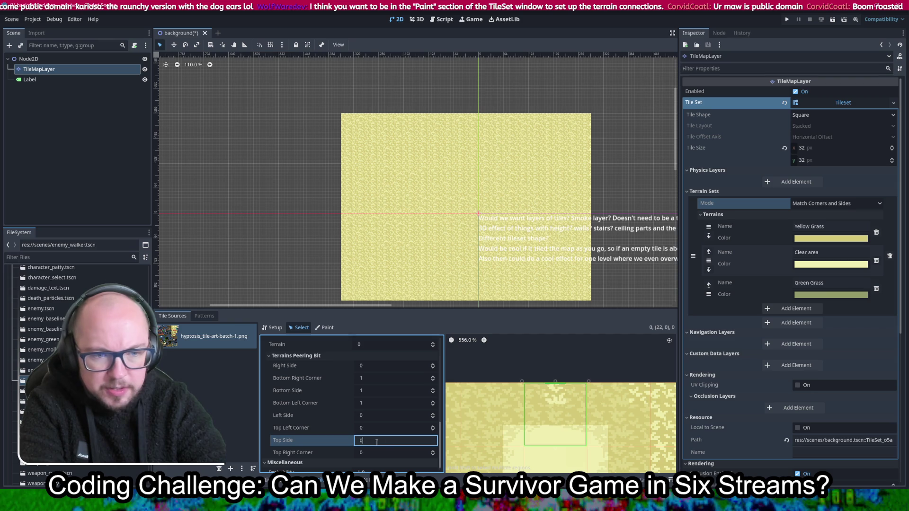
scroll(608, 417, down, 2)
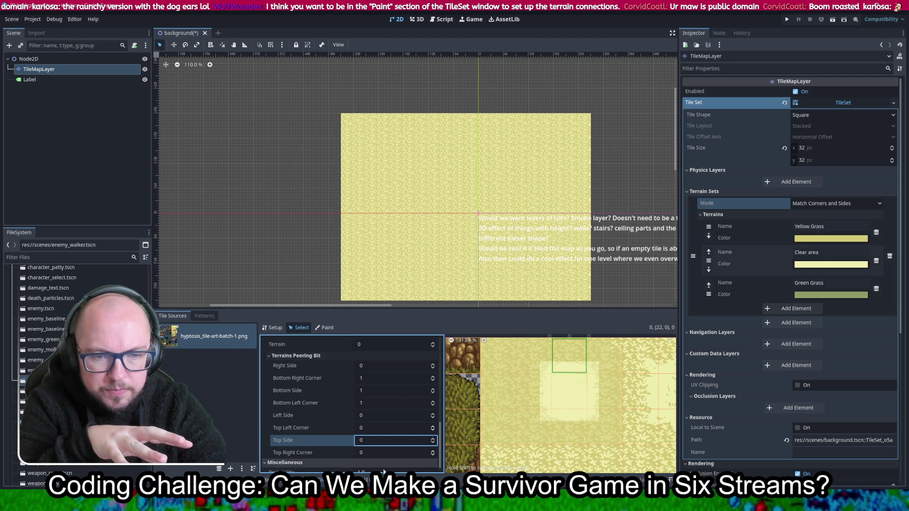
click(360, 480)
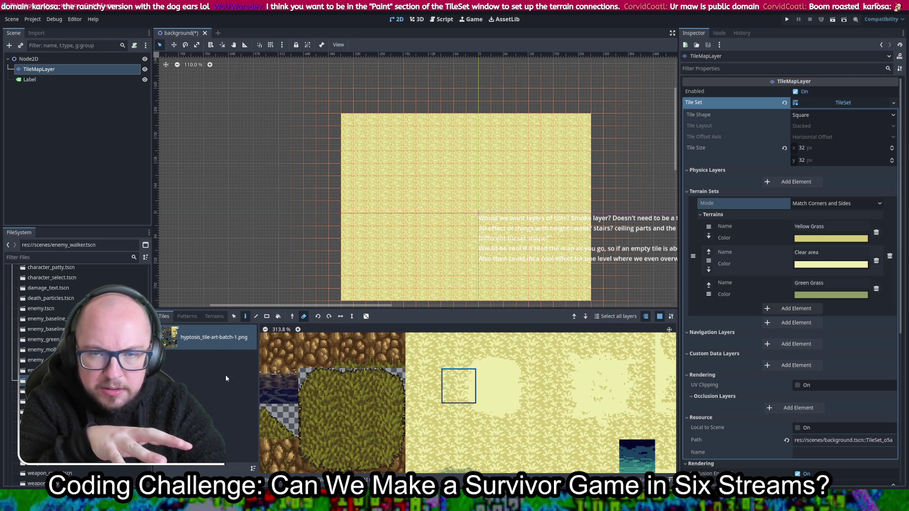
Step: Show the Terrains list with Yellow Grass and save the background scene with Ctrl+S
click(213, 316)
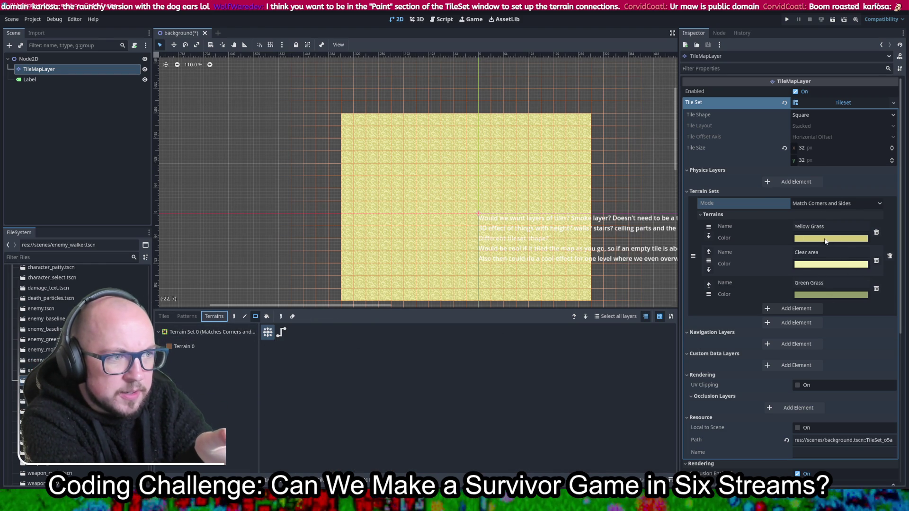
mouse_move(825, 240)
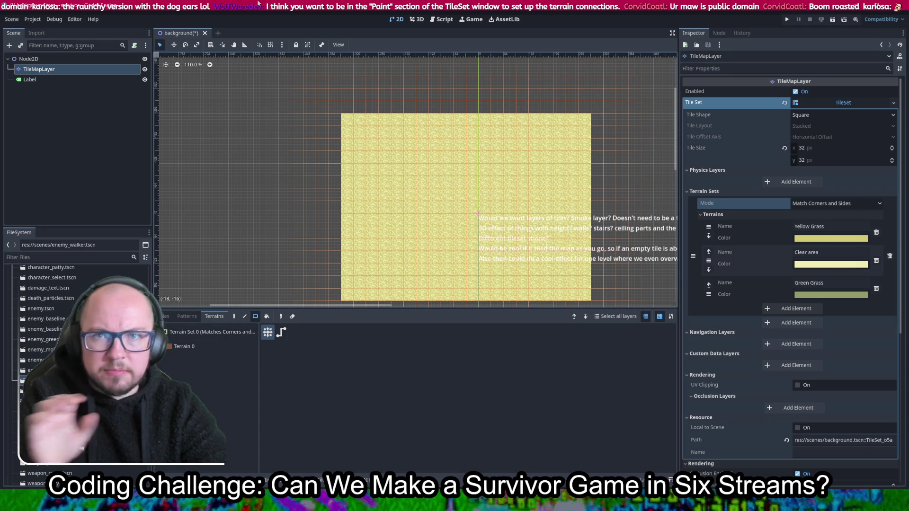
key(ctrl+s)
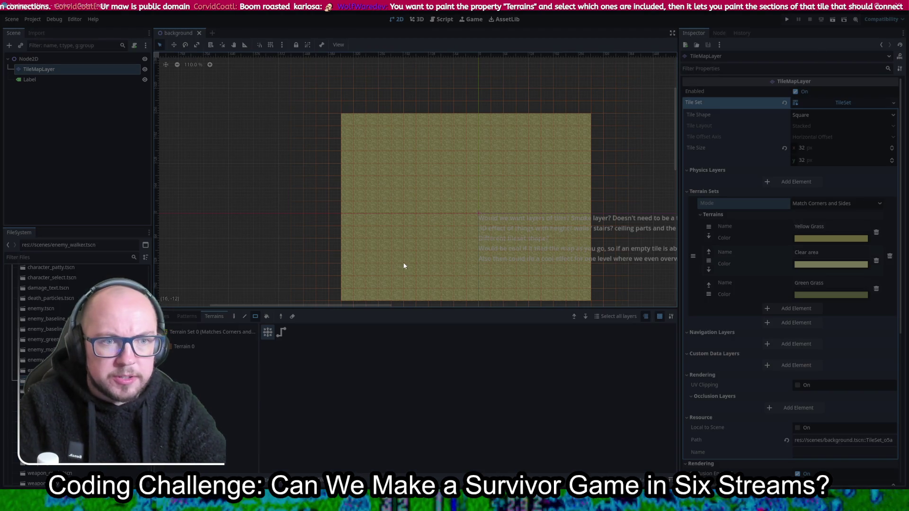
Step: Close the Steam store page in Chrome and reopen the survivor project from the Project Manager
key(alt+Tab)
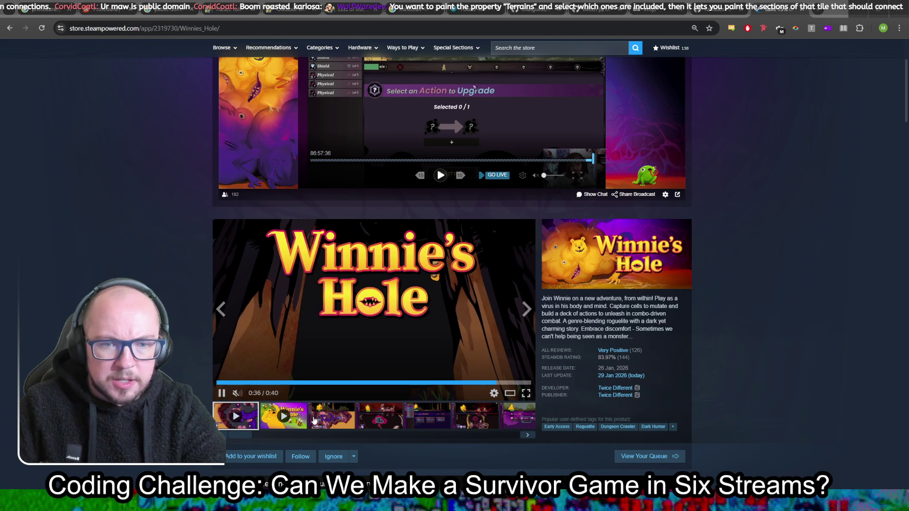
click(804, 10)
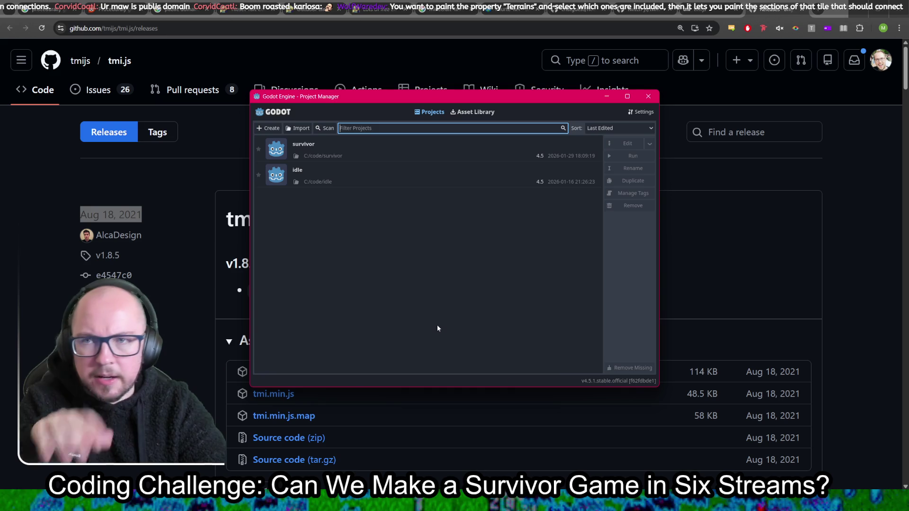
double_click(390, 148)
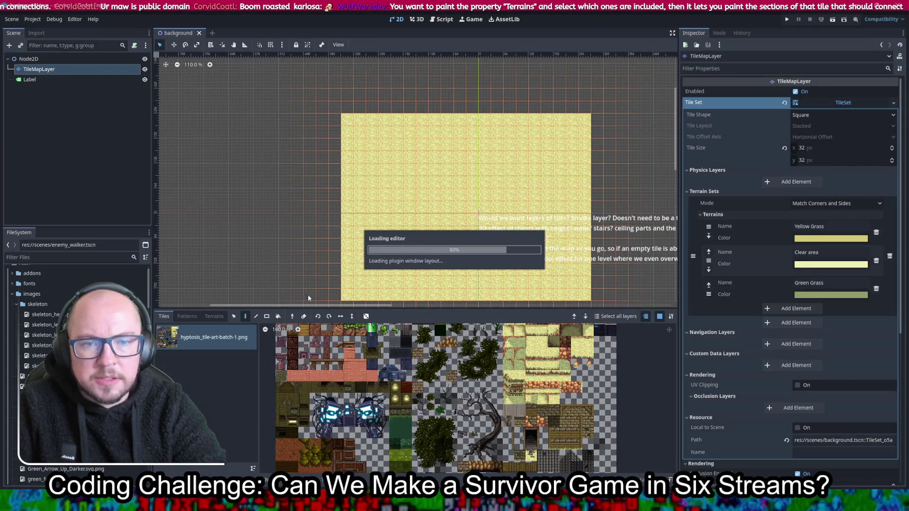
Step: Select the Clear area terrain on the Terrains tab and switch to path mode
click(214, 317)
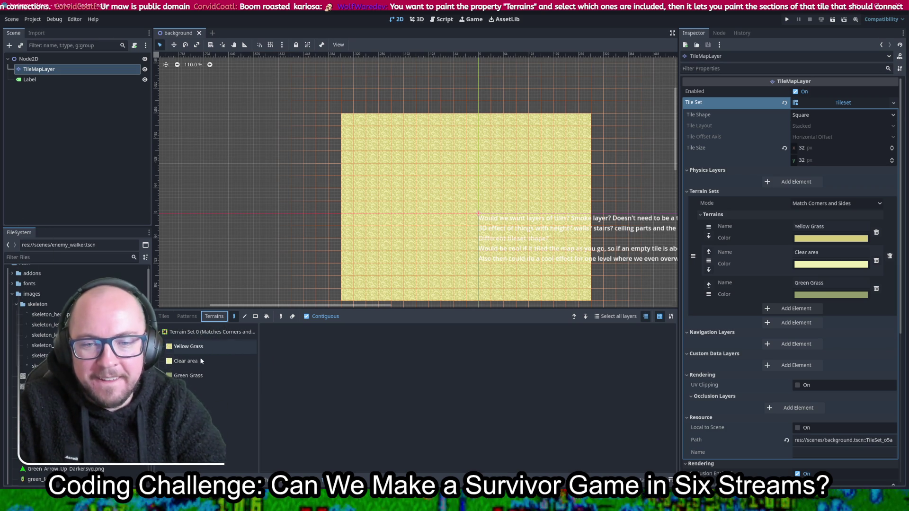
click(203, 361)
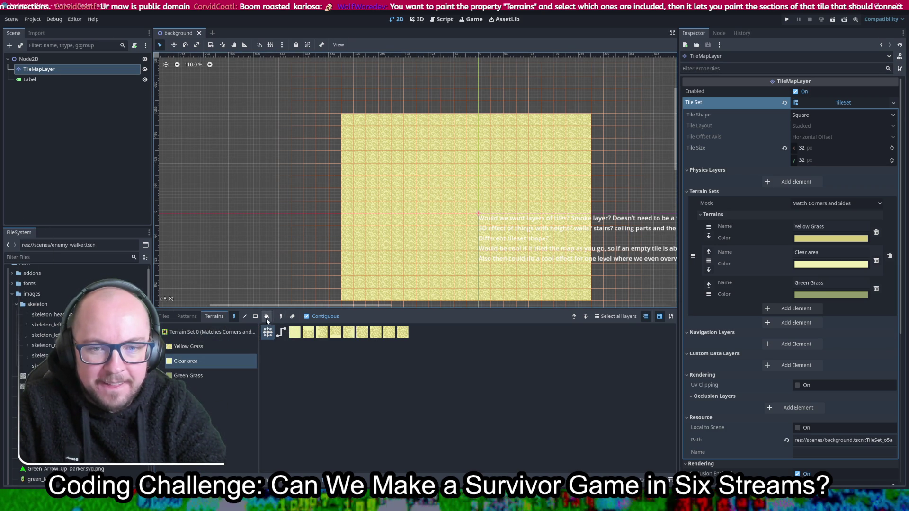
click(283, 333)
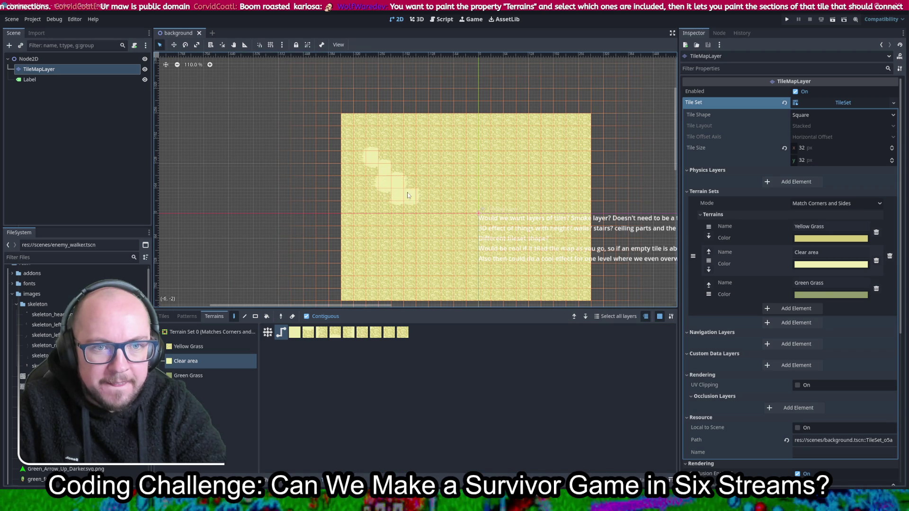
scroll(541, 271, up, 3)
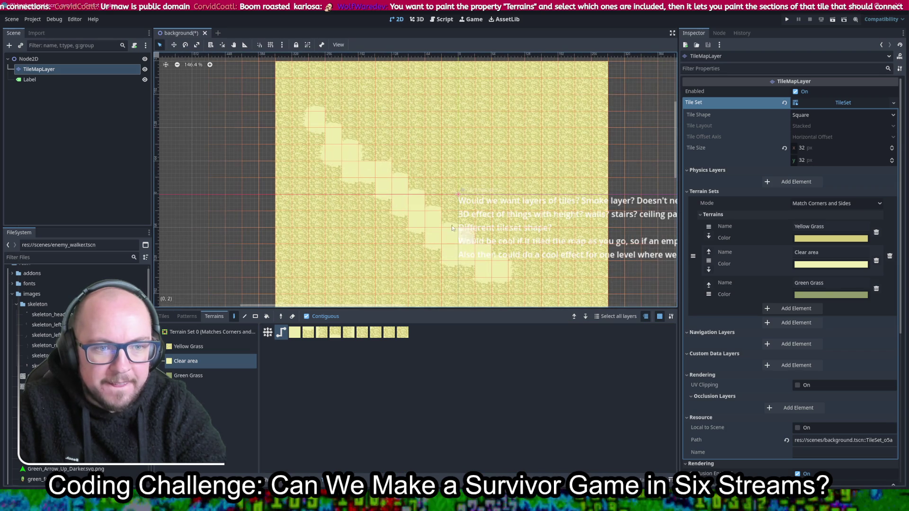
scroll(379, 189, down, 2)
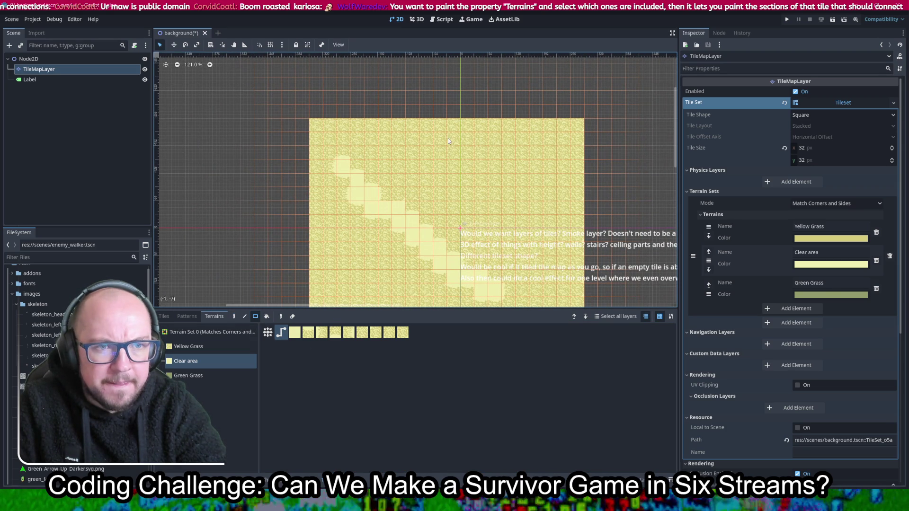
Step: Test-paint a large clear-area rectangle, undo it, then paint a first clear-area patch
drag(505, 191, 551, 210)
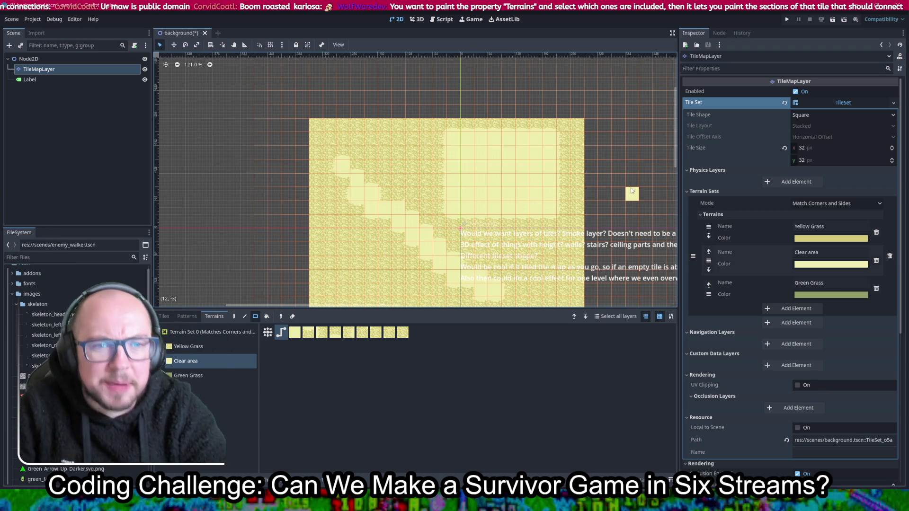
scroll(530, 263, up, 2)
scroll(530, 265, up, 3)
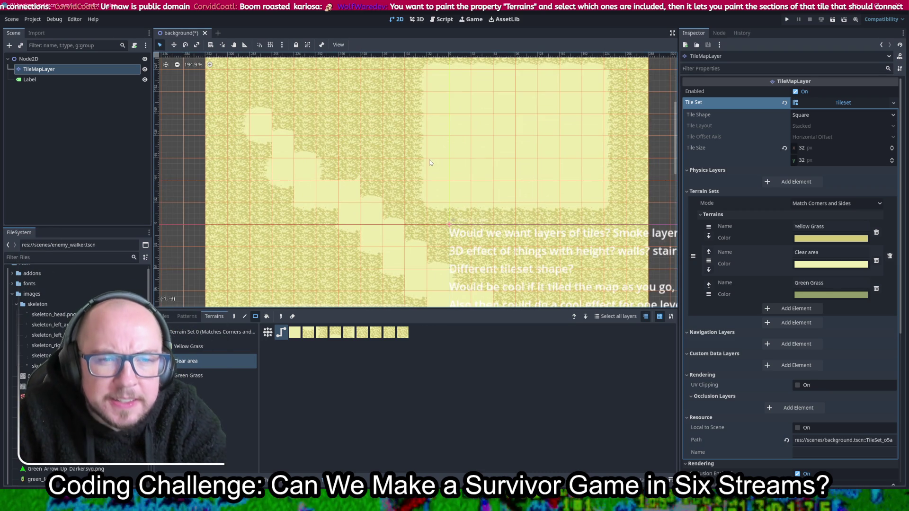
scroll(434, 159, down, 8)
key(ctrl+s)
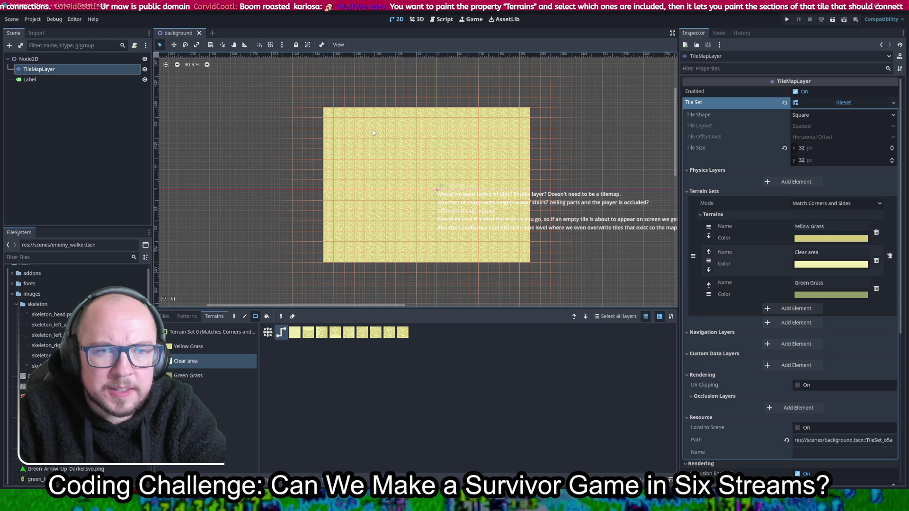
drag(379, 158, 391, 166)
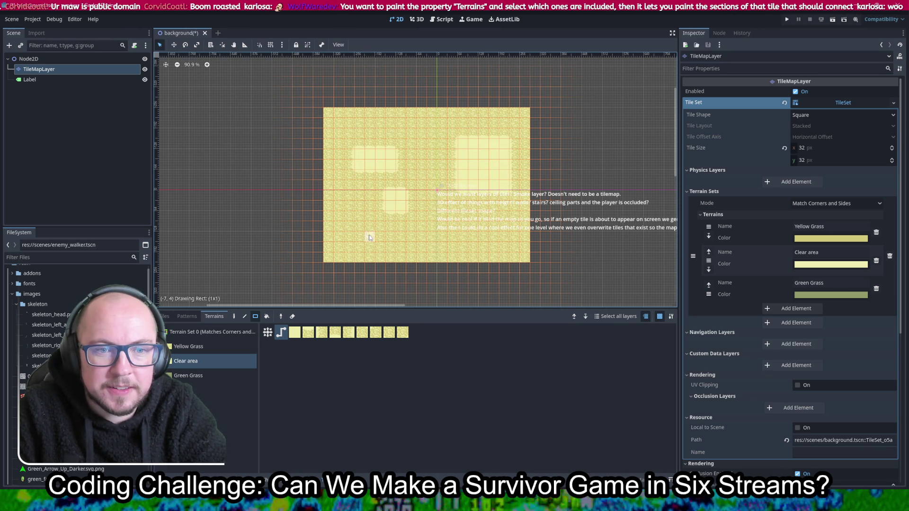
Step: Paint a 4x3 clear-area rectangle and another rectangular clear-area block on the grass
scroll(370, 247, up, 8)
drag(472, 225, 542, 251)
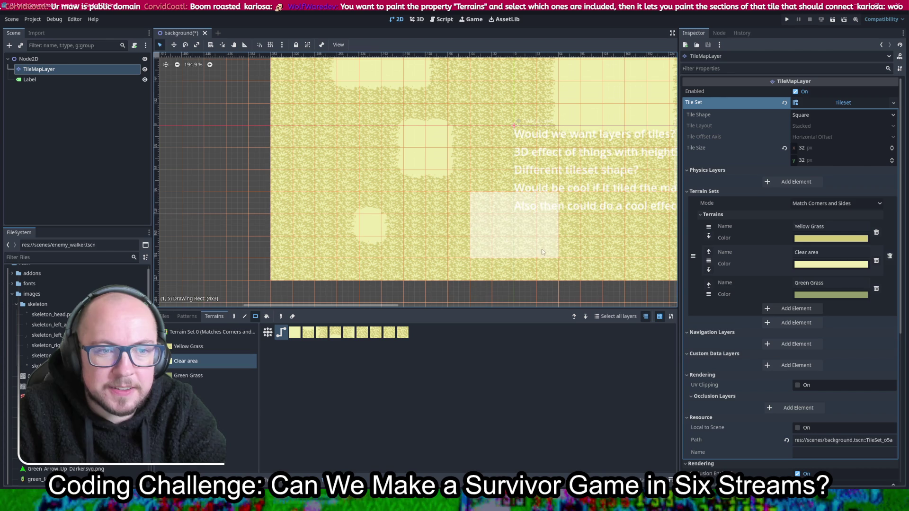
scroll(605, 227, up, 7)
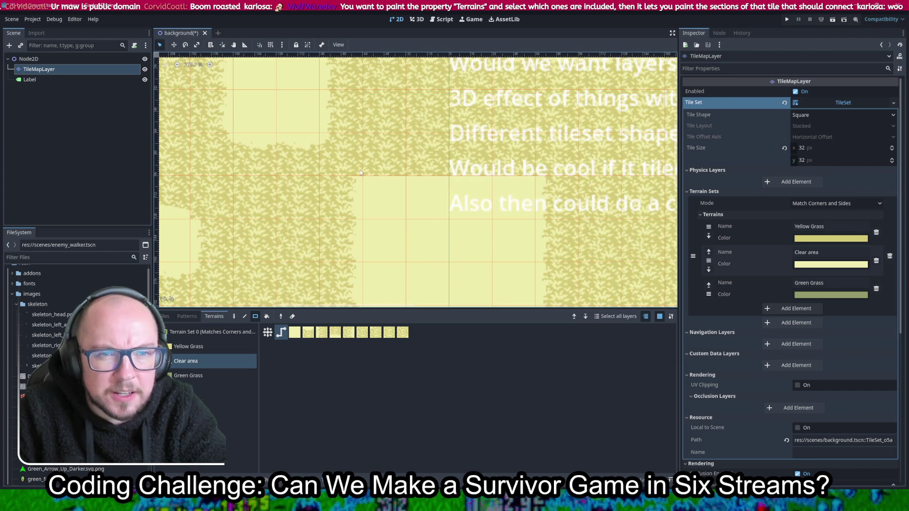
scroll(384, 156, down, 6)
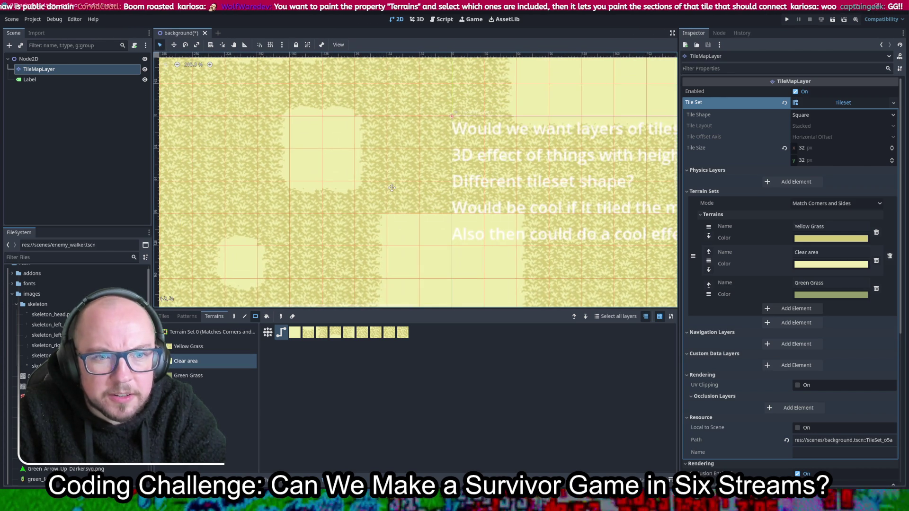
mouse_move(390, 110)
mouse_down()
mouse_move(344, 162)
mouse_move(329, 306)
mouse_move(428, 130)
mouse_up()
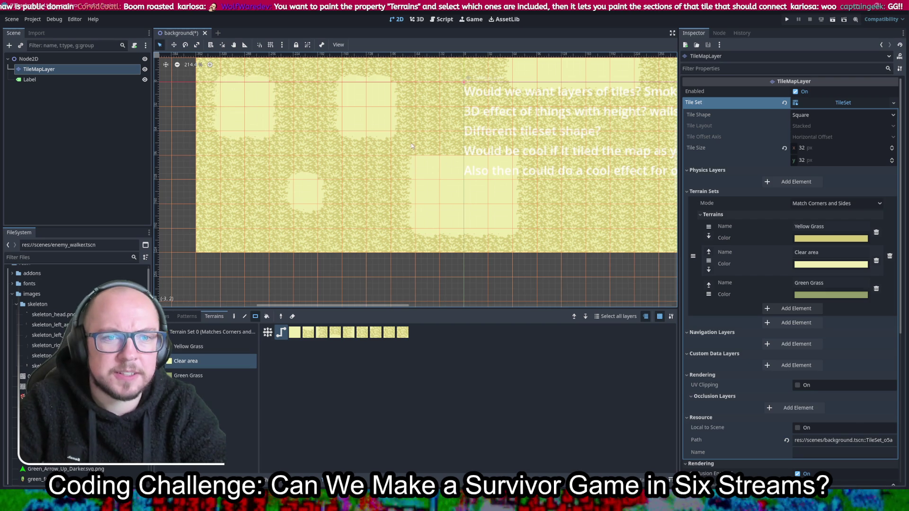
drag(429, 168, 503, 214)
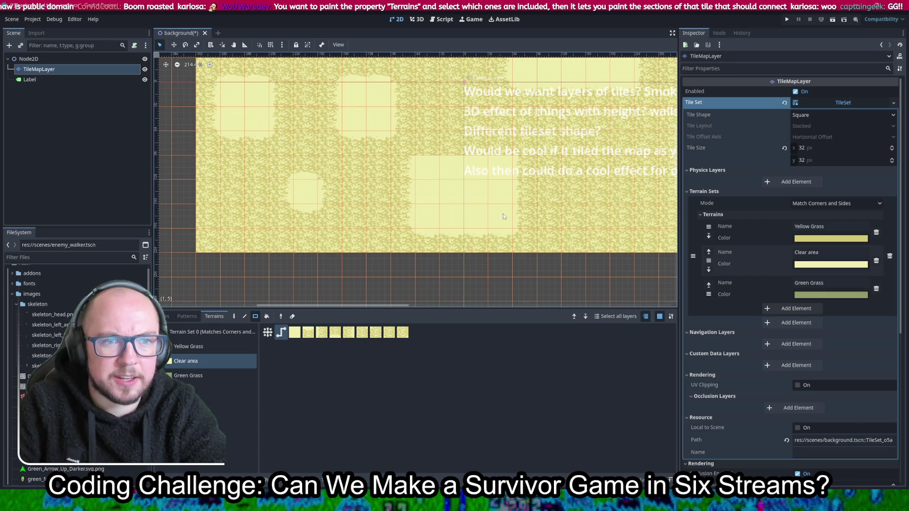
mouse_move(438, 164)
mouse_down()
mouse_move(501, 205)
mouse_move(499, 224)
mouse_up()
drag(426, 168, 506, 216)
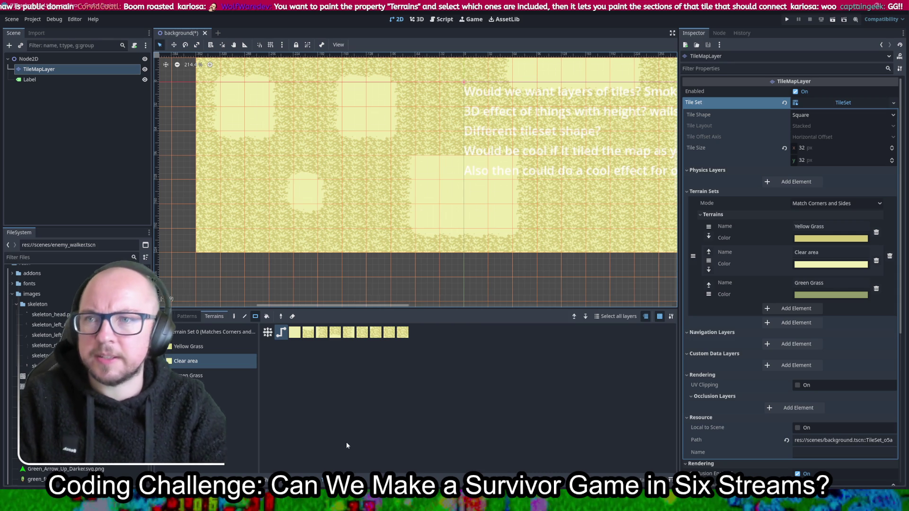
Step: Paint a small 3x2 clear-area rectangle elsewhere and extend clear area down a column of tiles
drag(393, 182, 495, 282)
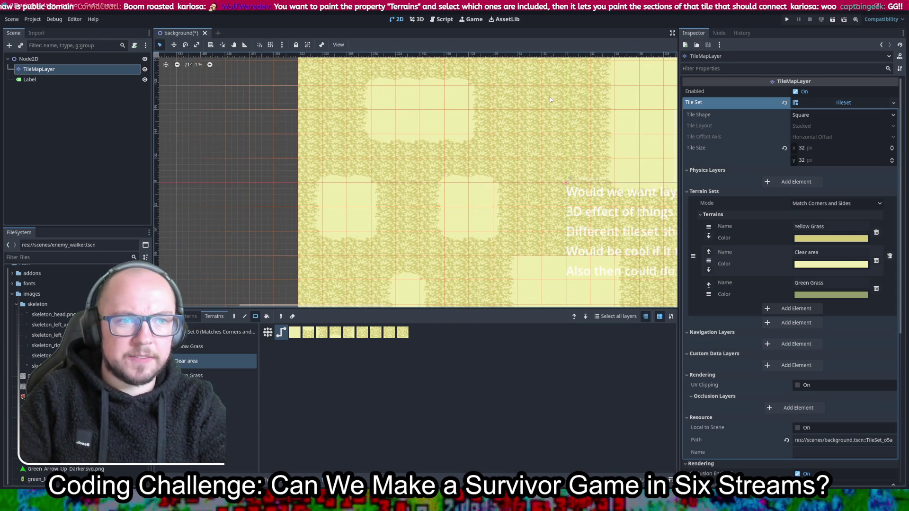
scroll(574, 152, down, 5)
drag(502, 172, 558, 213)
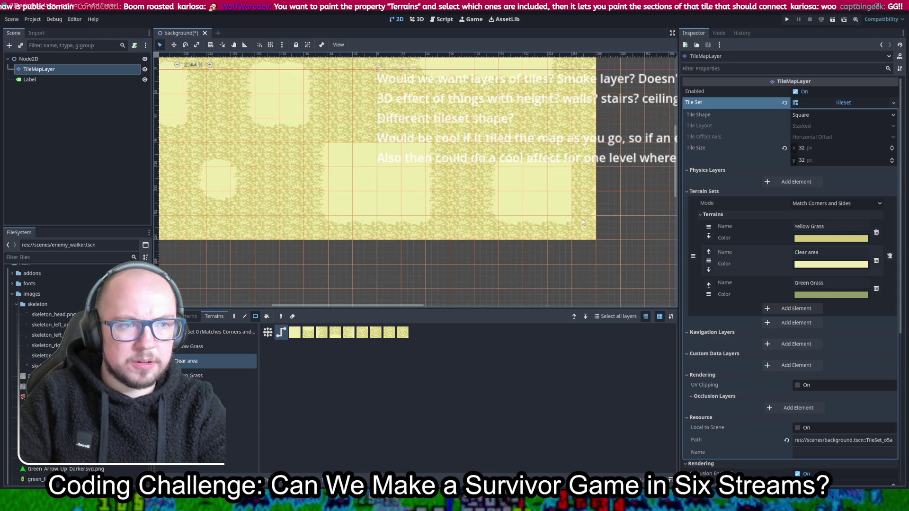
scroll(625, 187, up, 5)
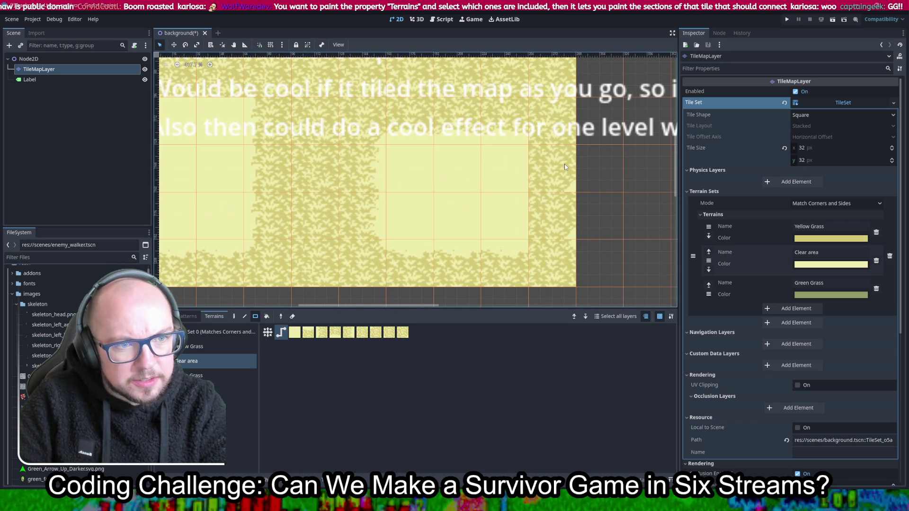
drag(564, 164, 567, 274)
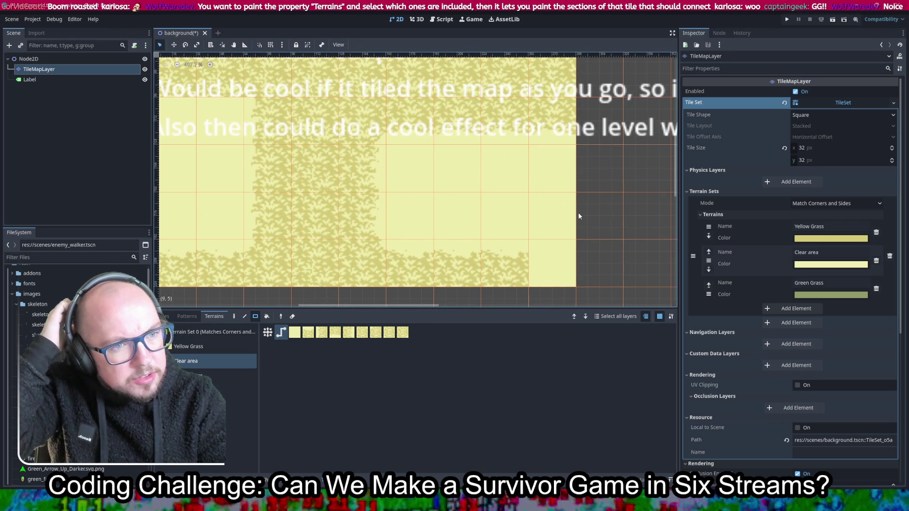
scroll(582, 217, down, 6)
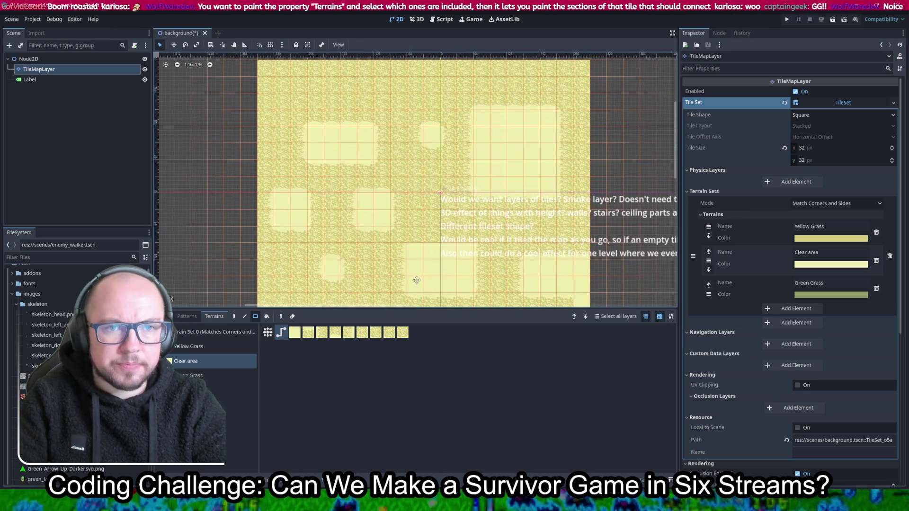
scroll(415, 277, down, 3)
scroll(414, 272, up, 2)
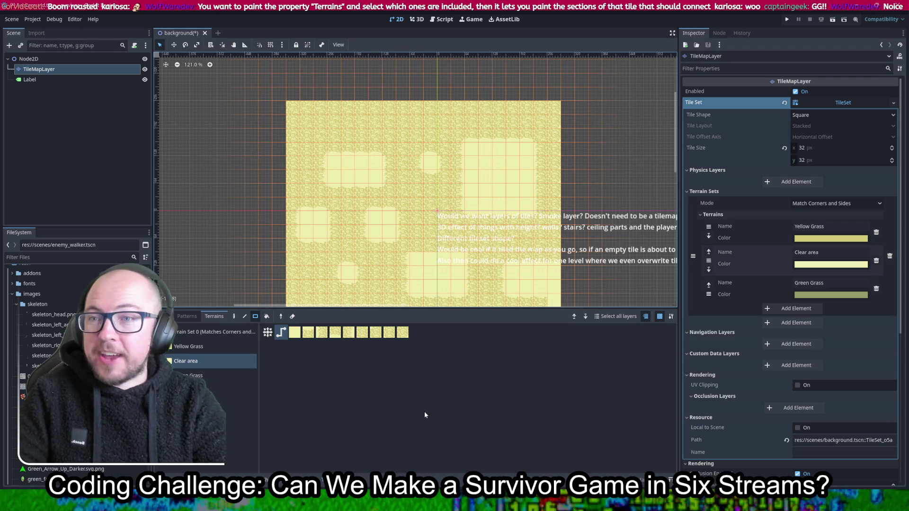
Step: Launch Chat Guess Games from the Steam library and set it to borderless fullscreen
click(402, 456)
click(86, 22)
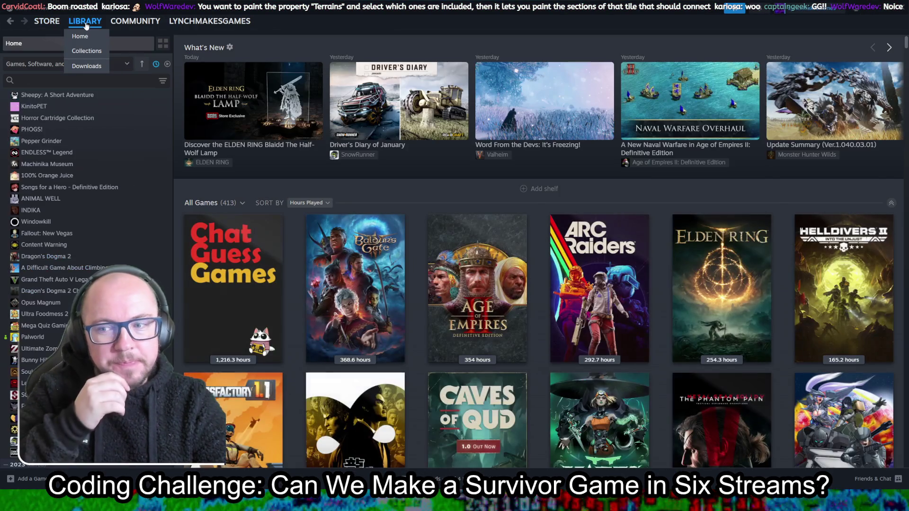
click(239, 307)
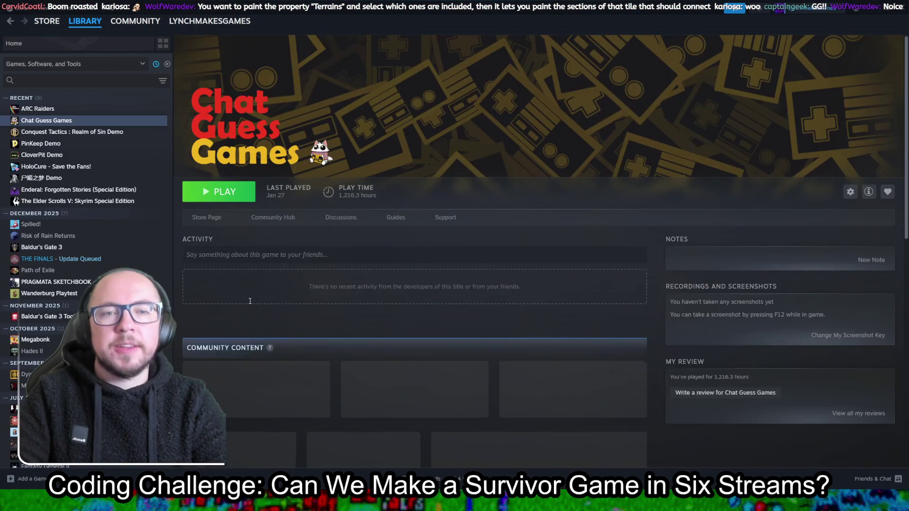
click(231, 199)
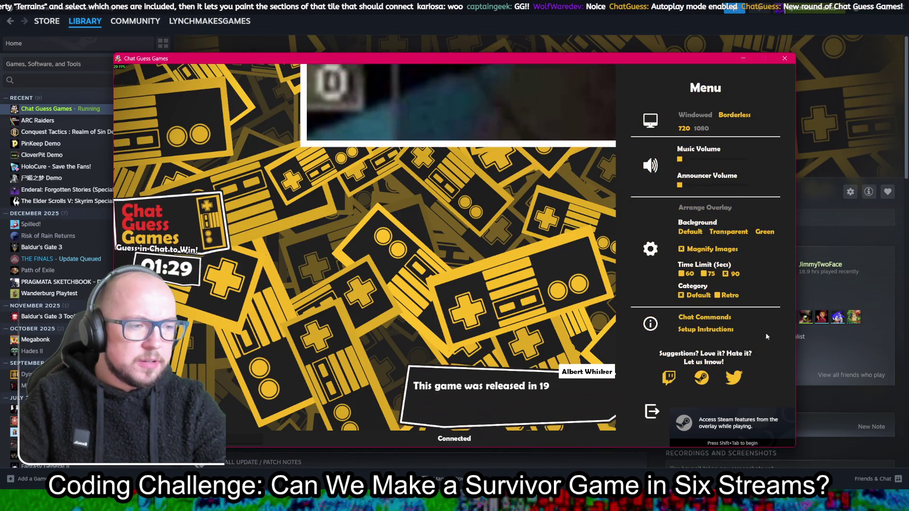
click(741, 115)
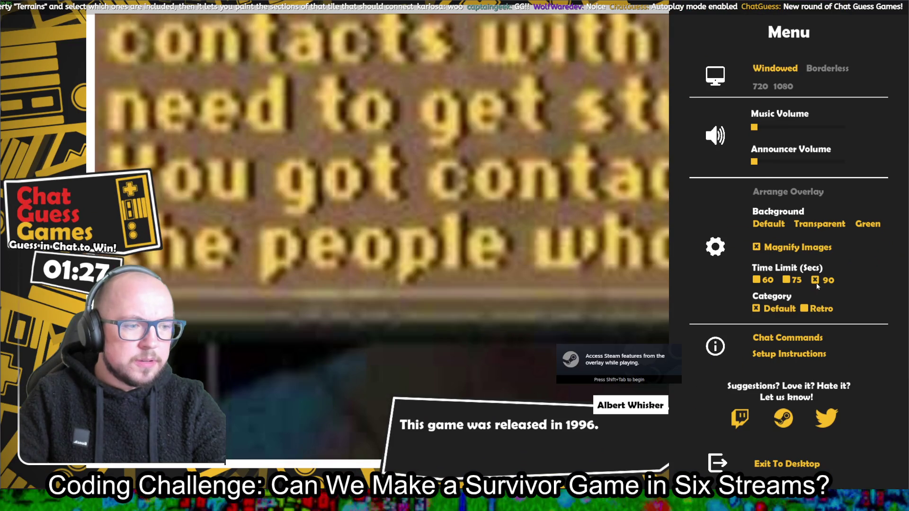